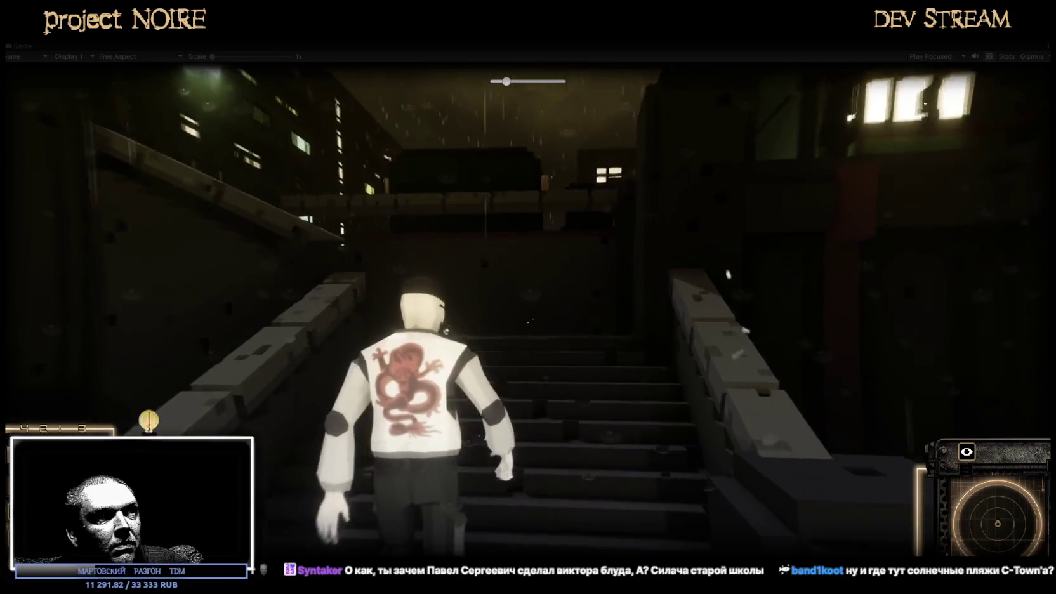
Walk the NOIRE player up the lamp-lit stairs and past the fence in play mode
key(w)
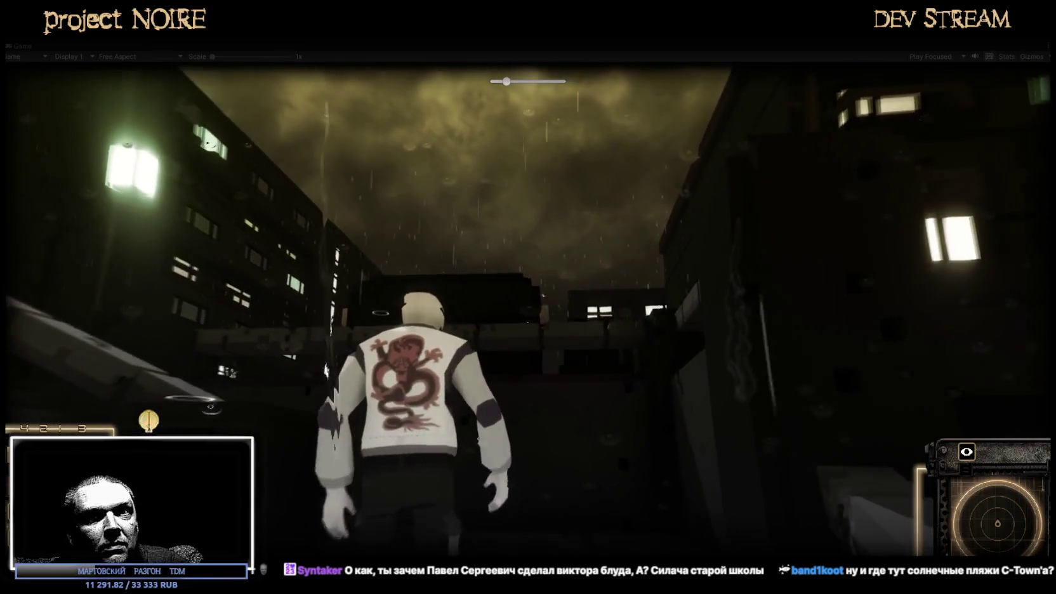
key(w)
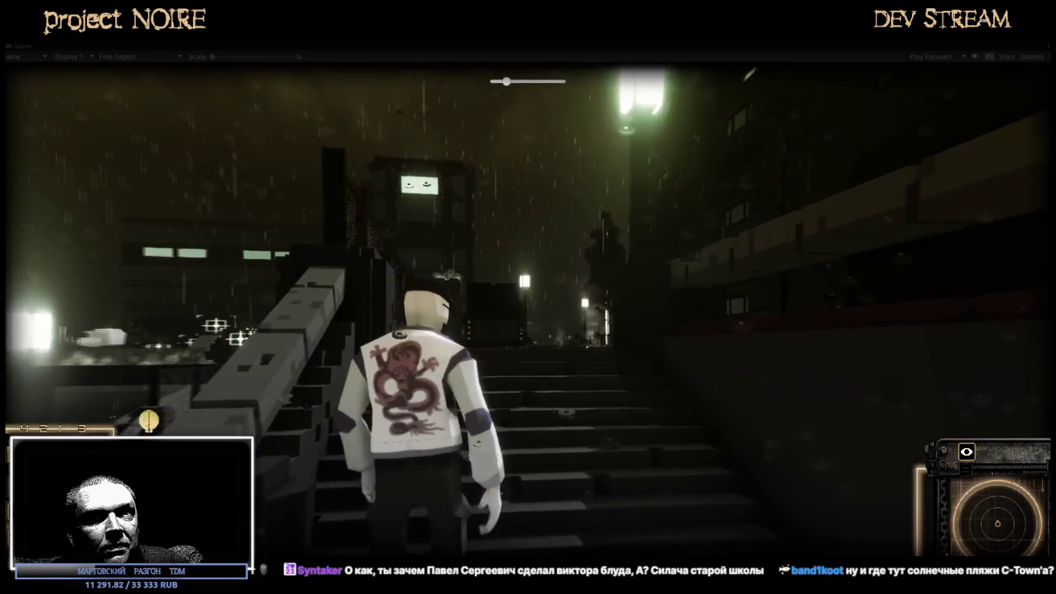
key(w)
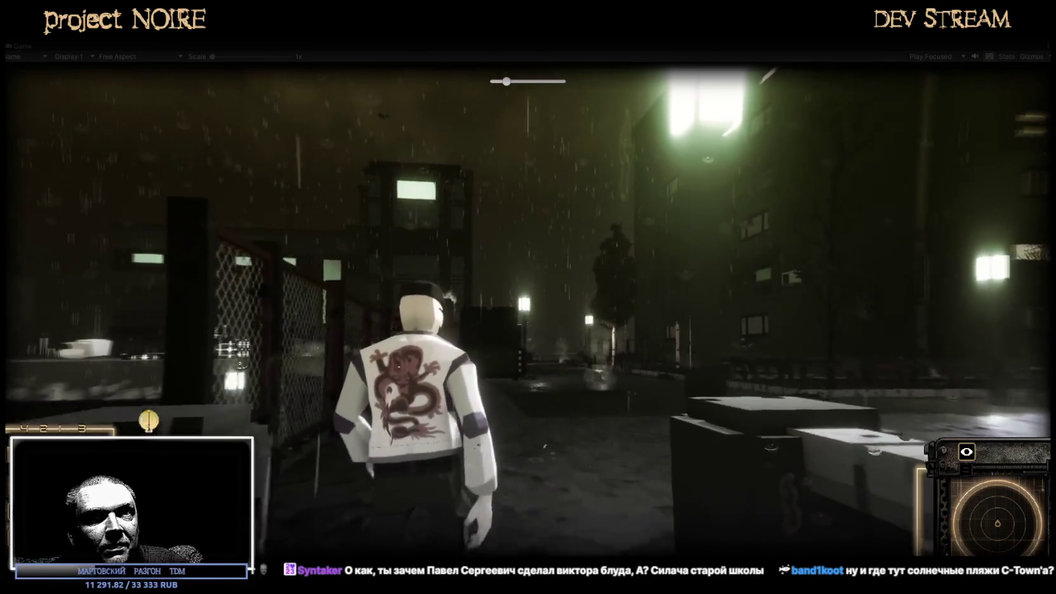
key(w)
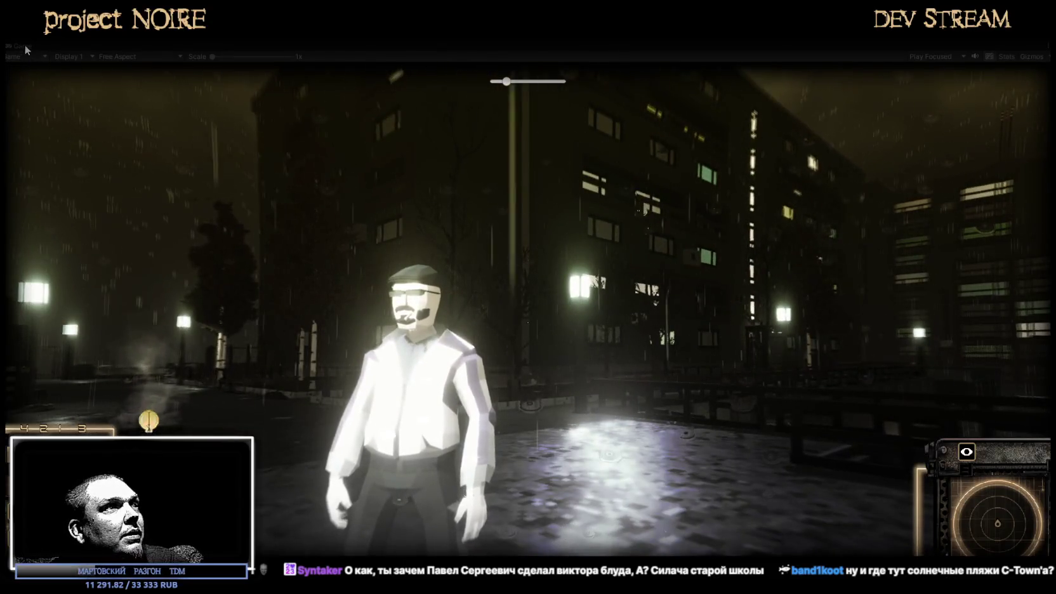
Restore the full editor layout, show the level's Scene view and frame the Player
double_click(25, 44)
click(247, 46)
key(f)
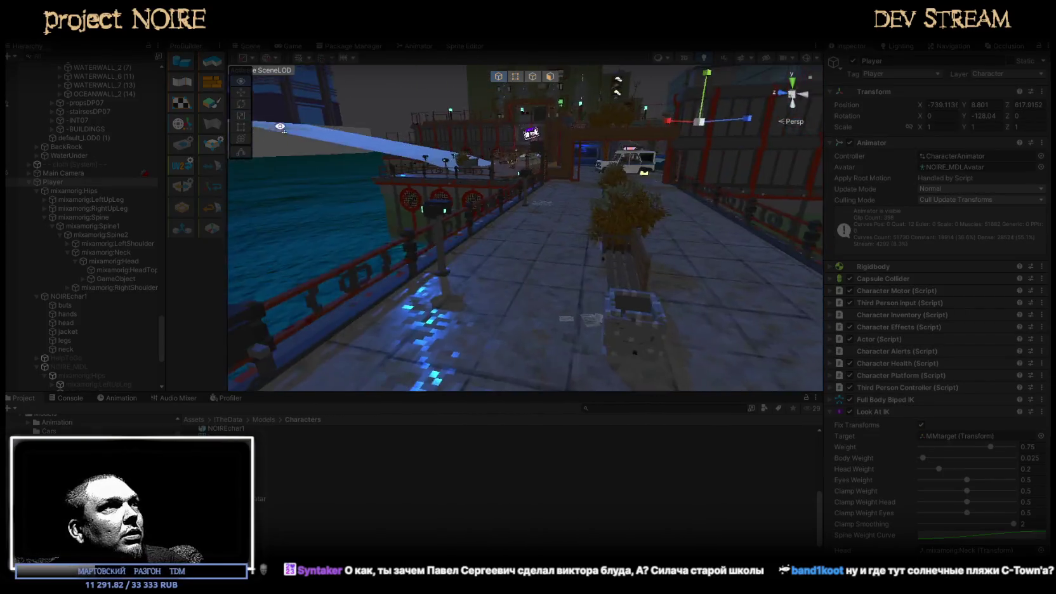
Orbit in to a front view of the player's face and focus on the Beard attachment
mouse_move(449, 133)
alt+mouse_down()
mouse_move(130, 193)
mouse_move(449, 151)
alt+mouse_up()
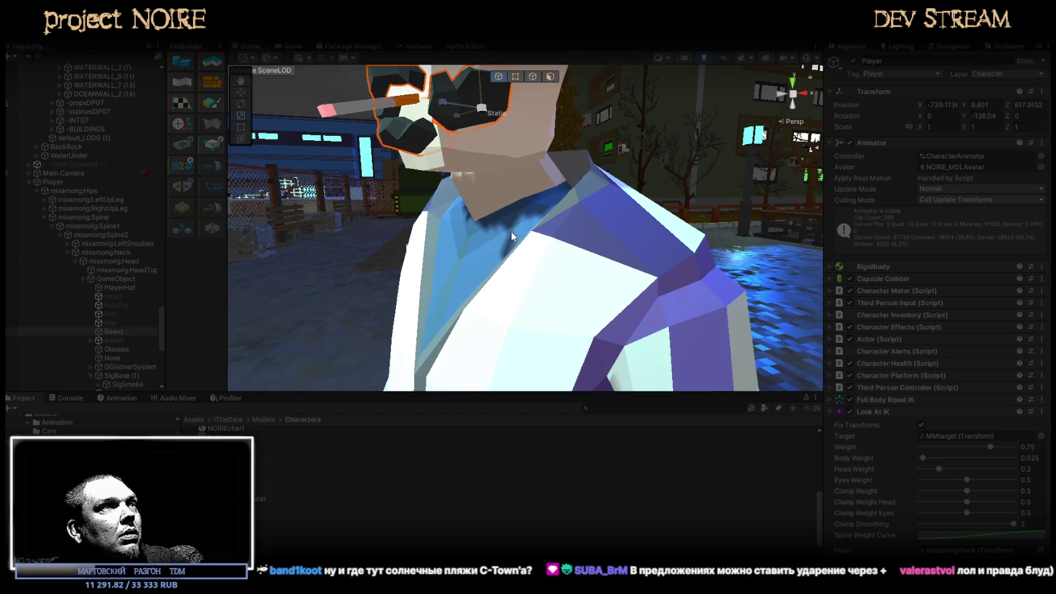
mouse_move(510, 255)
alt+mouse_down()
mouse_move(492, 287)
mouse_move(477, 236)
alt+mouse_up()
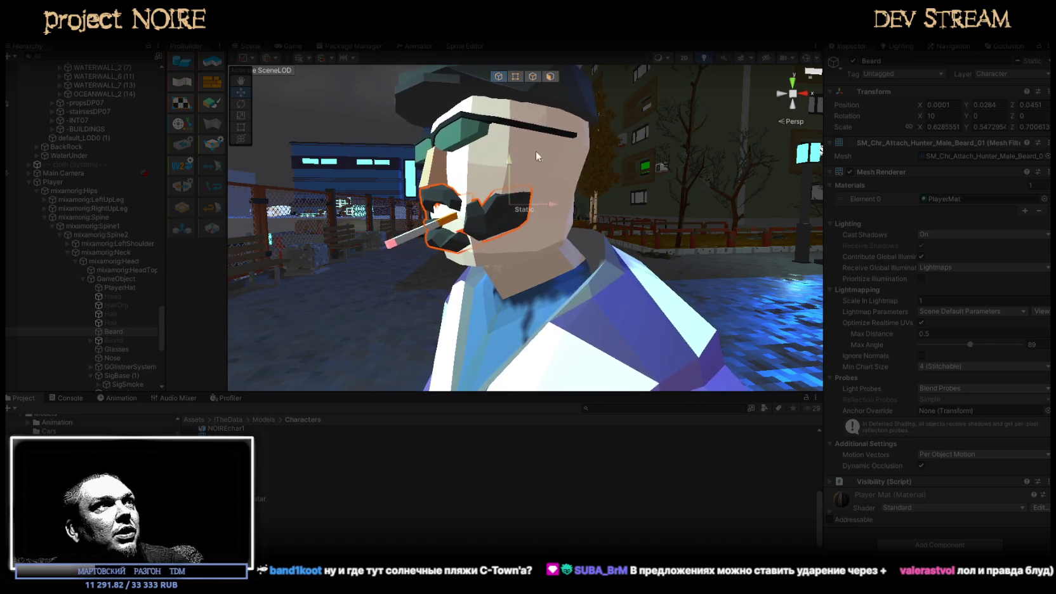
alt+drag(568, 185, 725, 193)
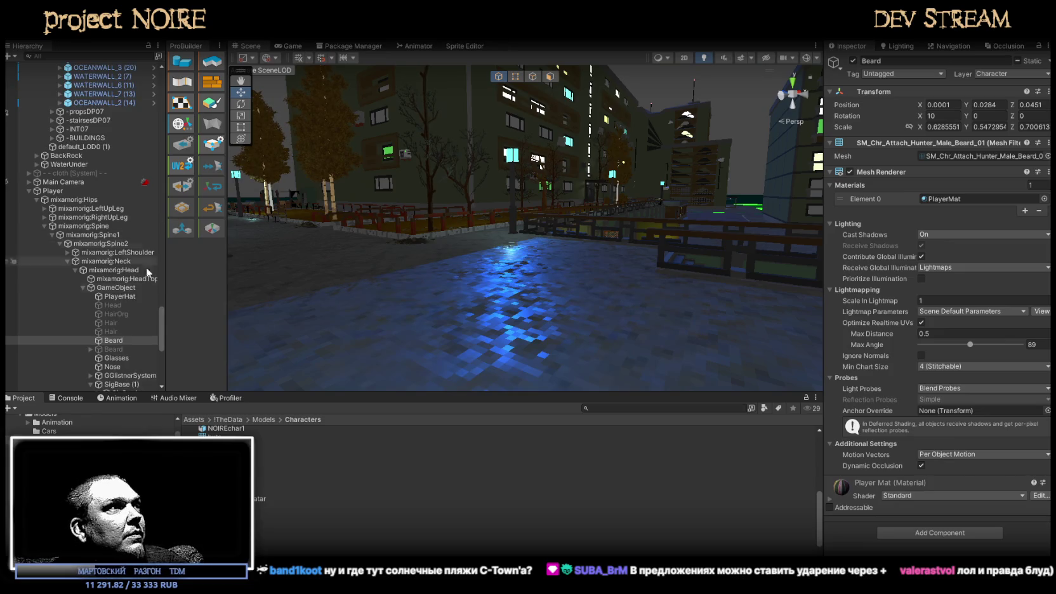
double_click(108, 343)
Inspect the beard, Nose and cigarette from around the face, then frame the Glasses
mouse_move(571, 203)
alt+mouse_down()
mouse_move(601, 188)
mouse_move(549, 218)
alt+mouse_up()
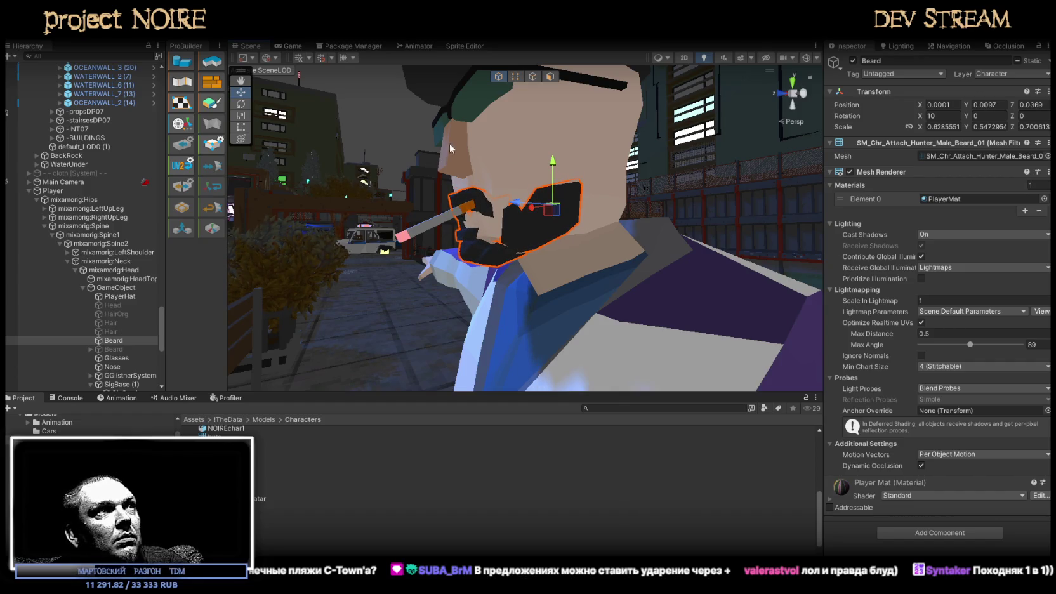
click(462, 165)
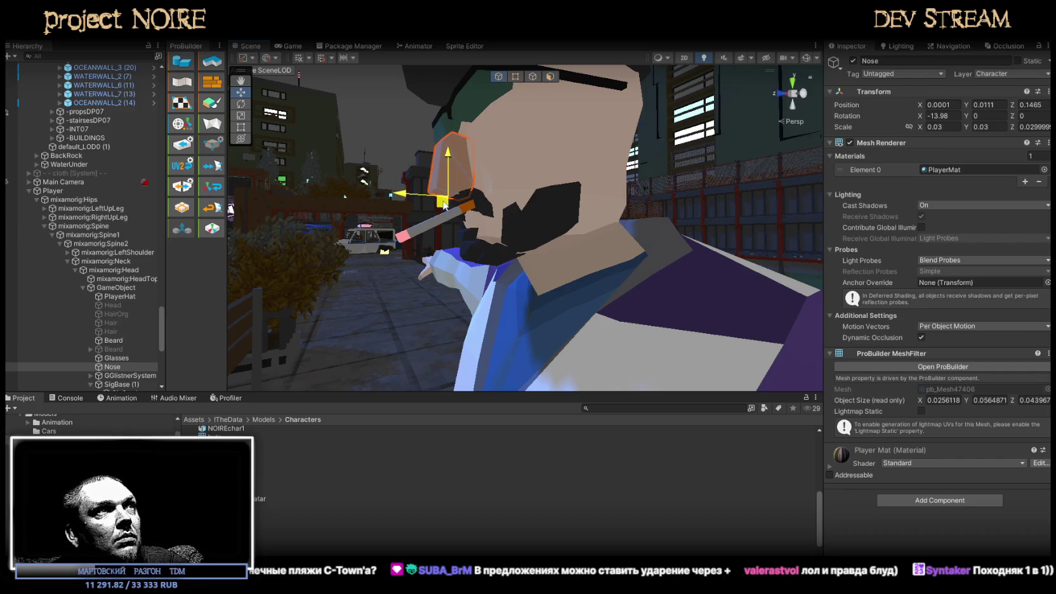
click(475, 210)
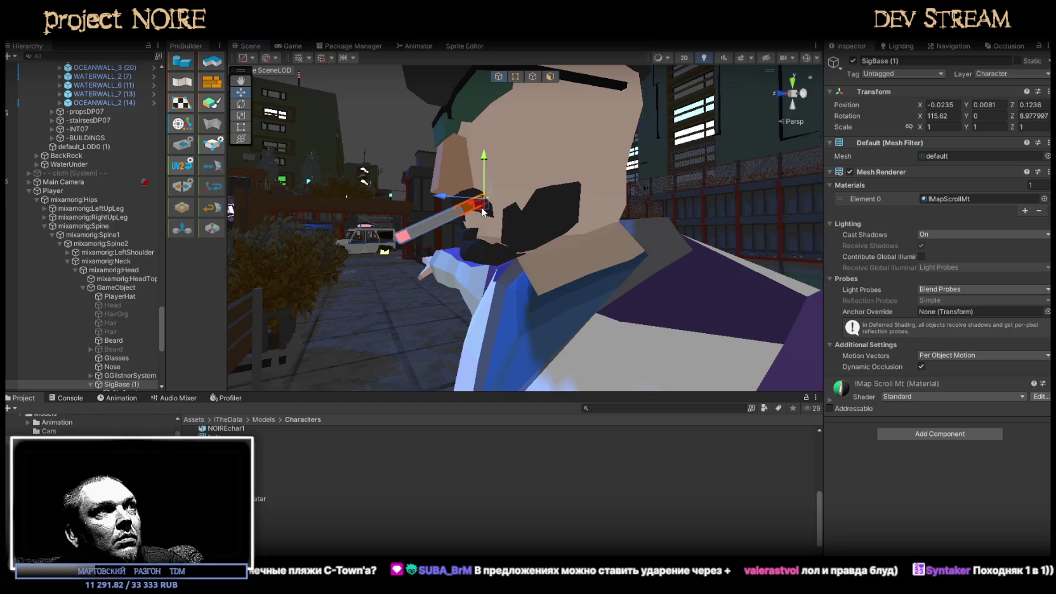
alt+drag(490, 229, 607, 227)
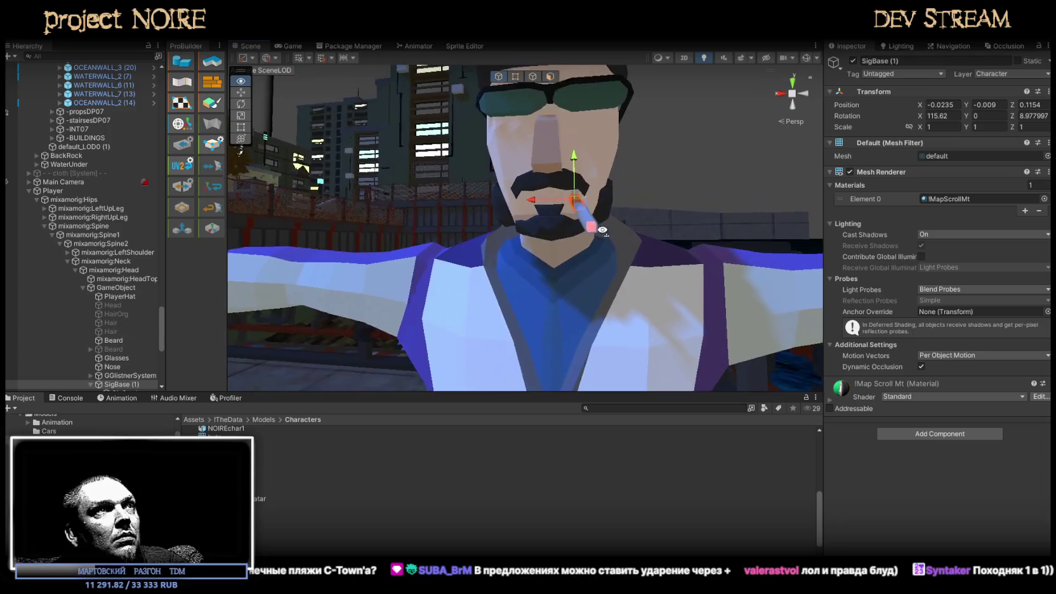
alt+drag(606, 226, 581, 99)
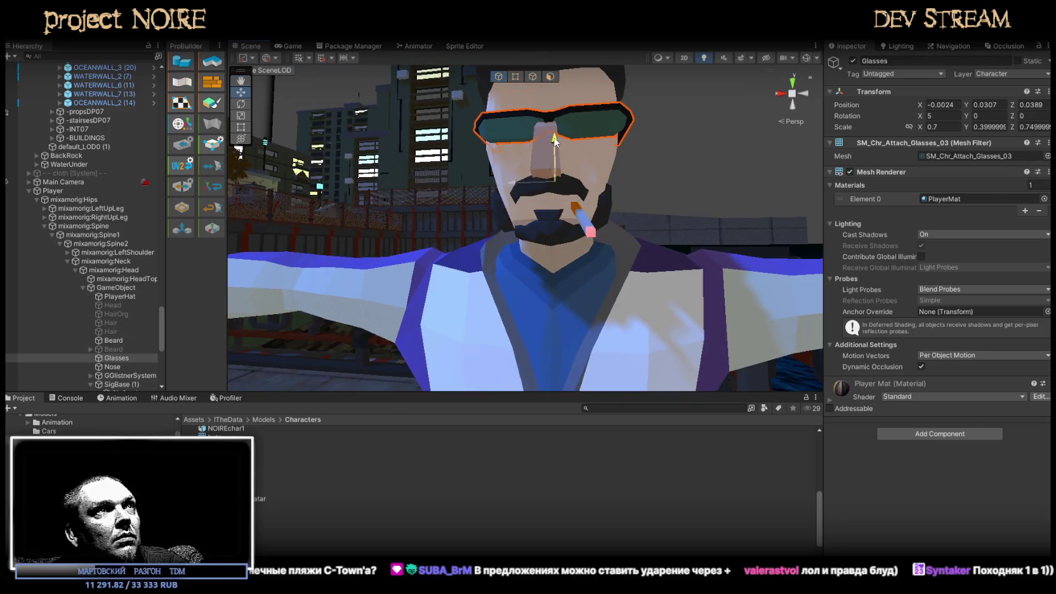
alt+drag(584, 146, 565, 174)
key(f)
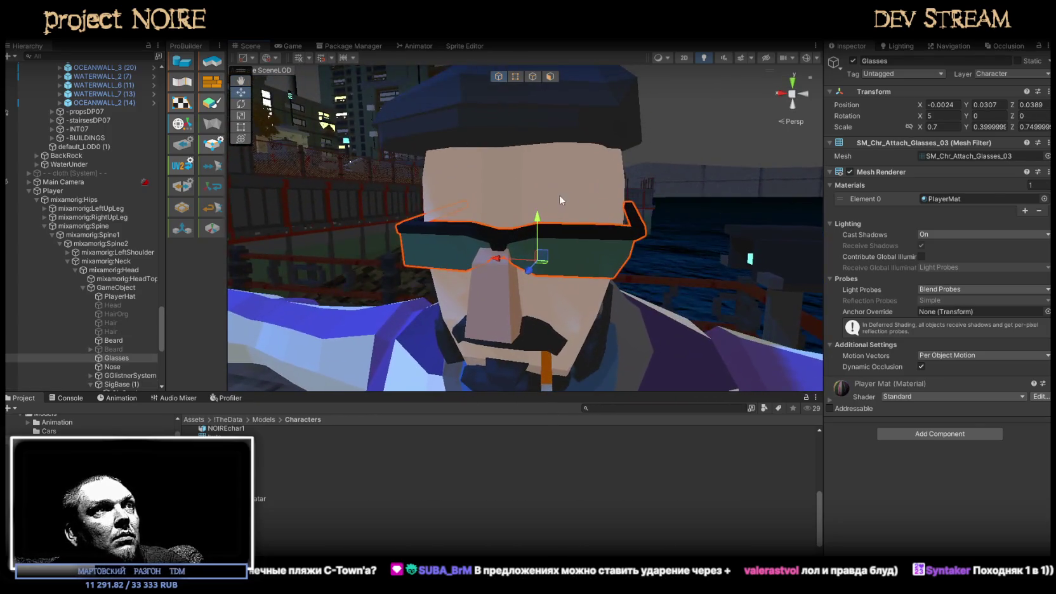
Raise the glasses slightly and set the PlayerHat flat cap to Y 0.08, Z 0.0274
mouse_move(543, 226)
mouse_down()
mouse_move(541, 215)
mouse_move(445, 208)
mouse_move(398, 189)
mouse_up()
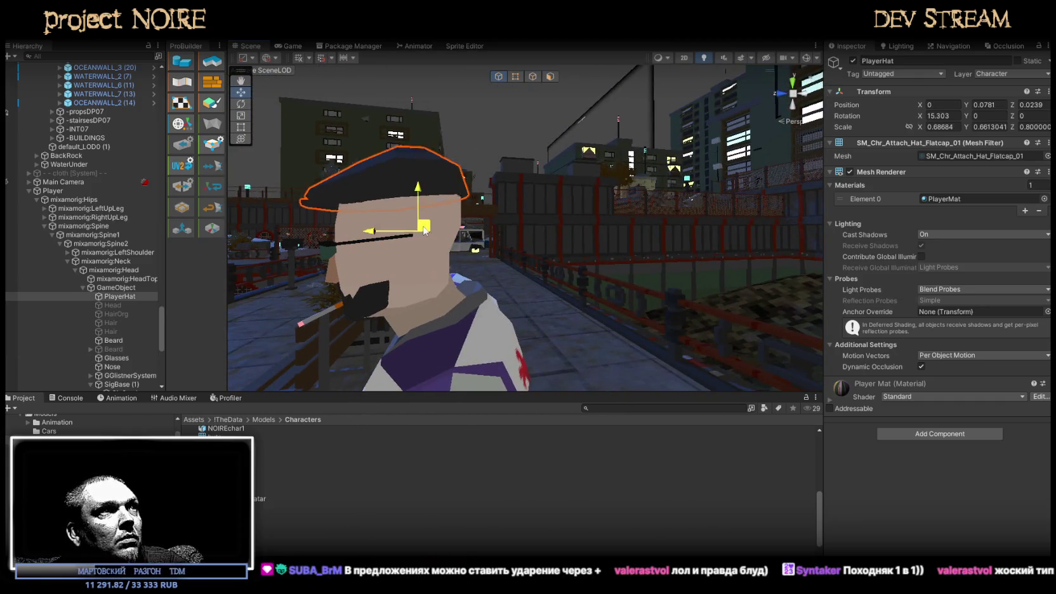
drag(425, 240, 423, 238)
mouse_move(423, 238)
alt+mouse_down()
mouse_move(548, 230)
mouse_move(430, 284)
mouse_move(436, 219)
mouse_move(532, 227)
alt+mouse_up()
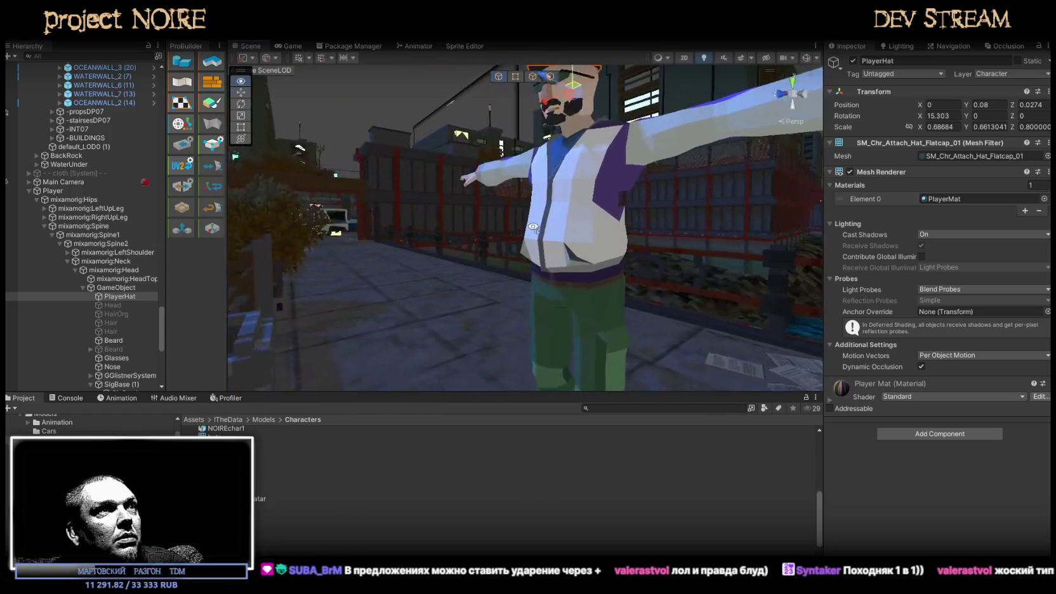
scroll(532, 227, up, 3)
scroll(532, 227, up, 3)
scroll(532, 227, up, 3)
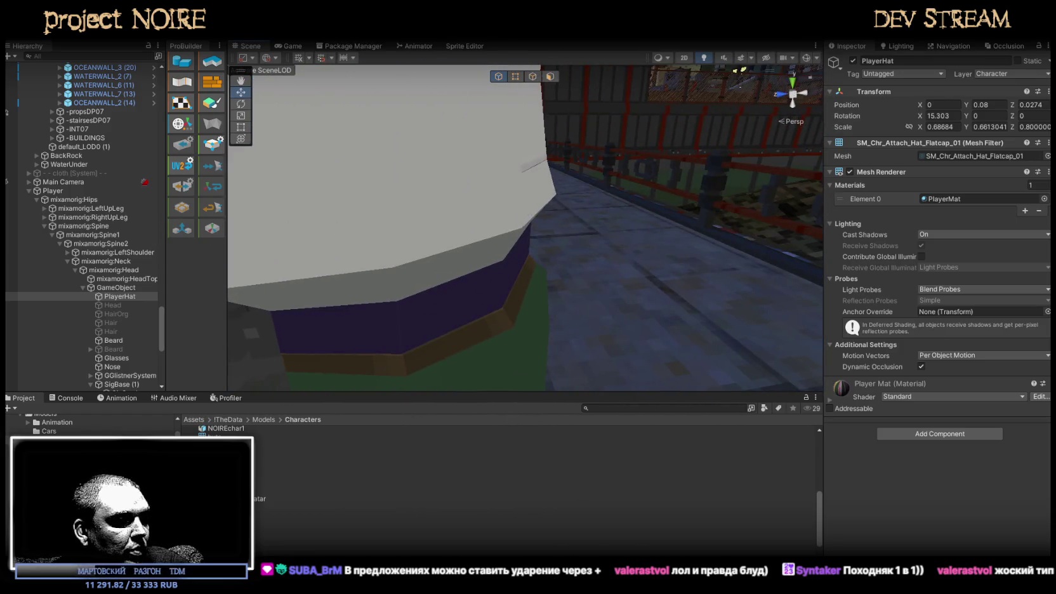
In Blockbench, orbit to the jacket's back and select the whole jacket mesh
key(alt+Tab)
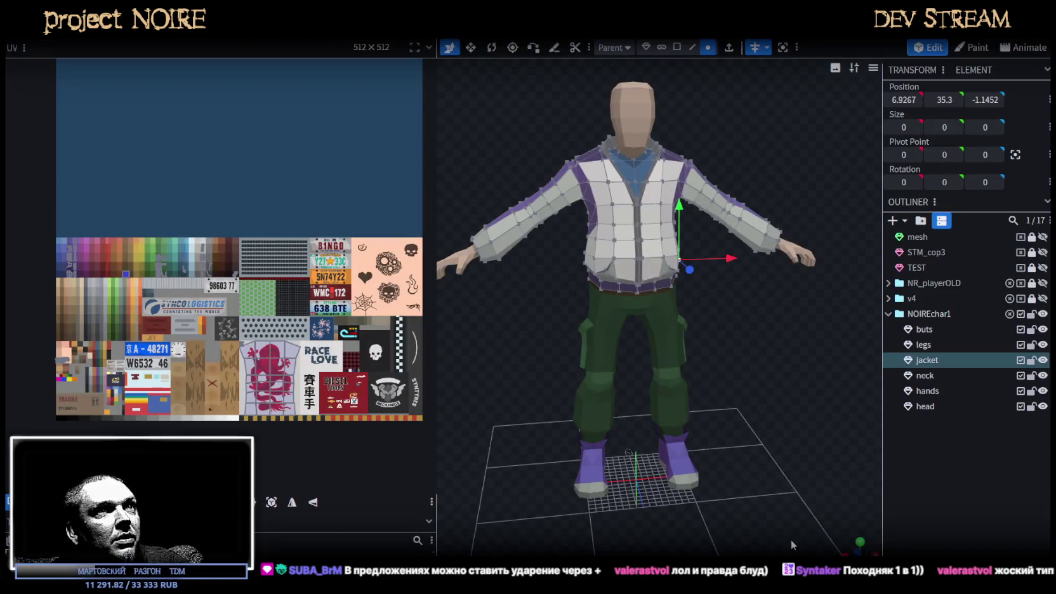
scroll(755, 507, up, 3)
drag(722, 470, 701, 352)
scroll(798, 390, up, 2)
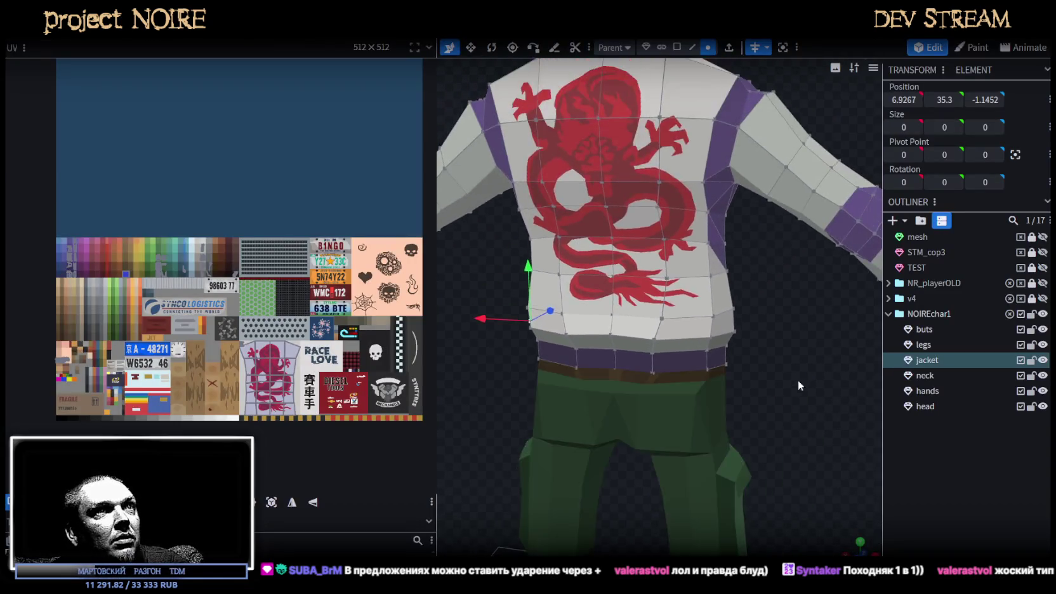
scroll(798, 385, up, 3)
click(693, 259)
scroll(228, 422, up, 2)
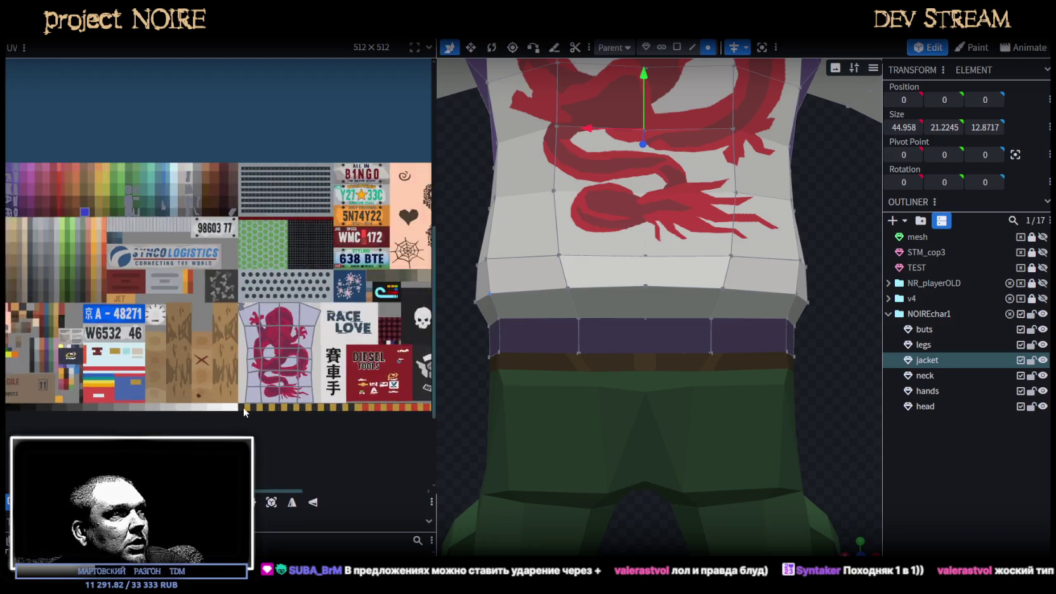
scroll(230, 416, up, 2)
scroll(233, 407, up, 2)
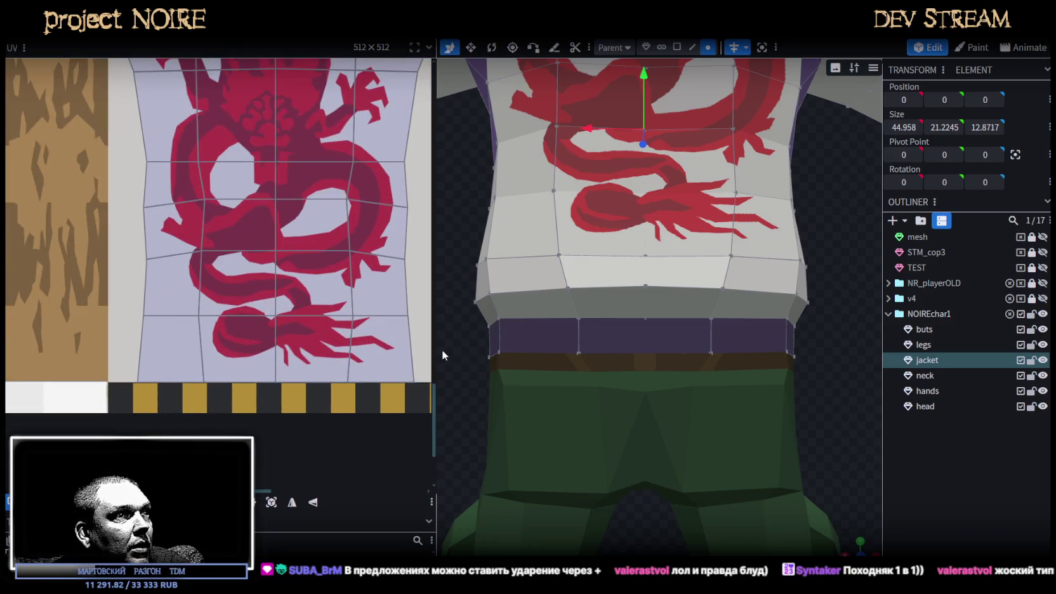
Widen the UV editor on the dragon-print texture and select the jacket's bottom row of UV faces
drag(436, 352, 692, 364)
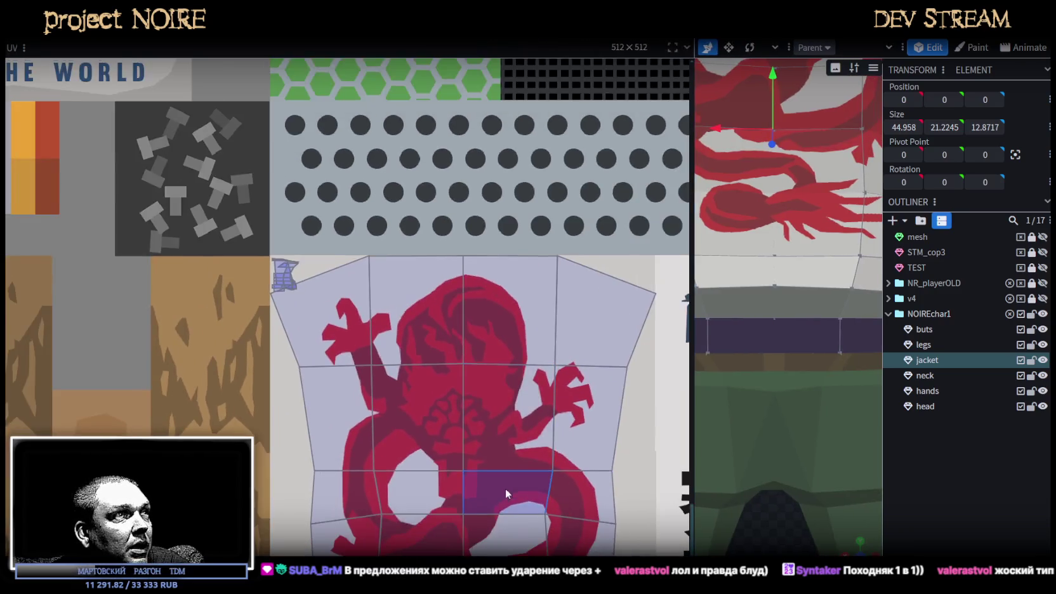
middle_drag(506, 489, 378, 282)
click(432, 500)
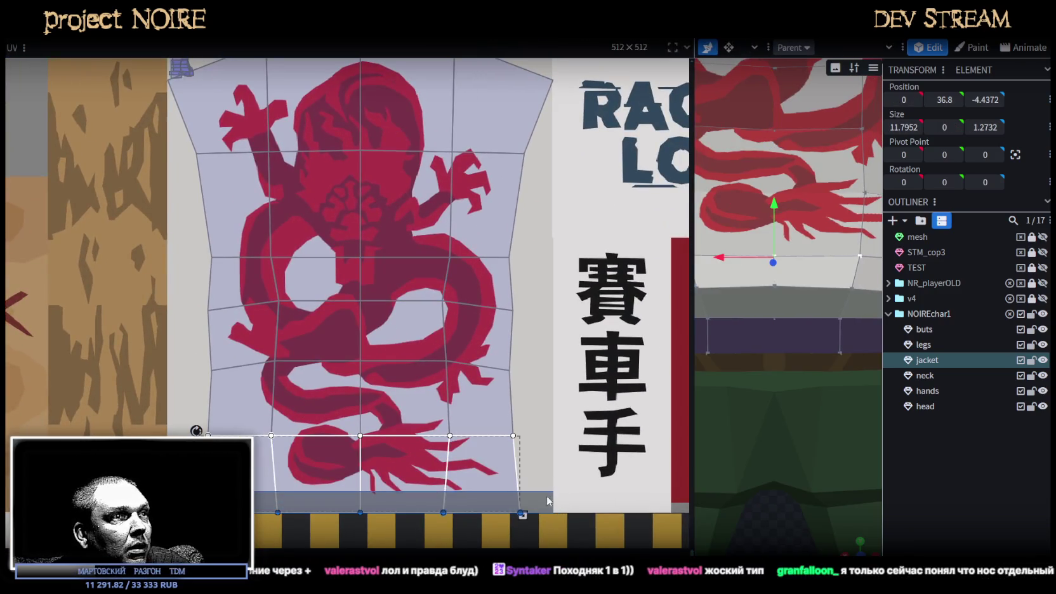
scroll(547, 501, up, 3)
scroll(495, 488, up, 3)
scroll(471, 464, up, 2)
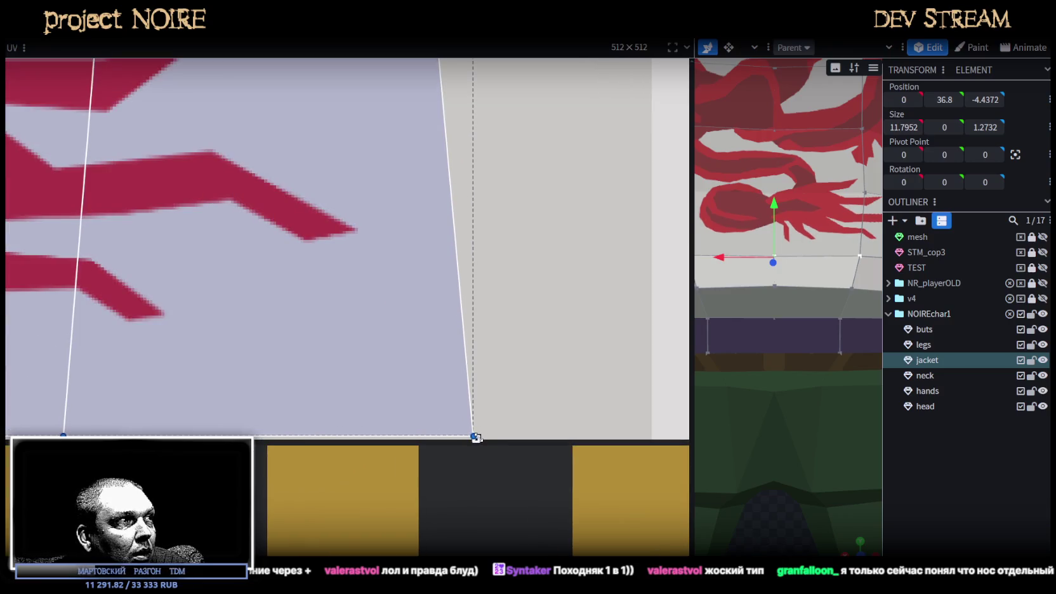
scroll(473, 426, down, 3)
scroll(470, 413, down, 3)
scroll(468, 402, down, 2)
scroll(771, 423, down, 2)
scroll(744, 410, down, 3)
scroll(743, 410, down, 2)
Enlarge the 3D viewport and switch it to plain colour shading, viewing the character from all sides
drag(850, 424, 795, 391)
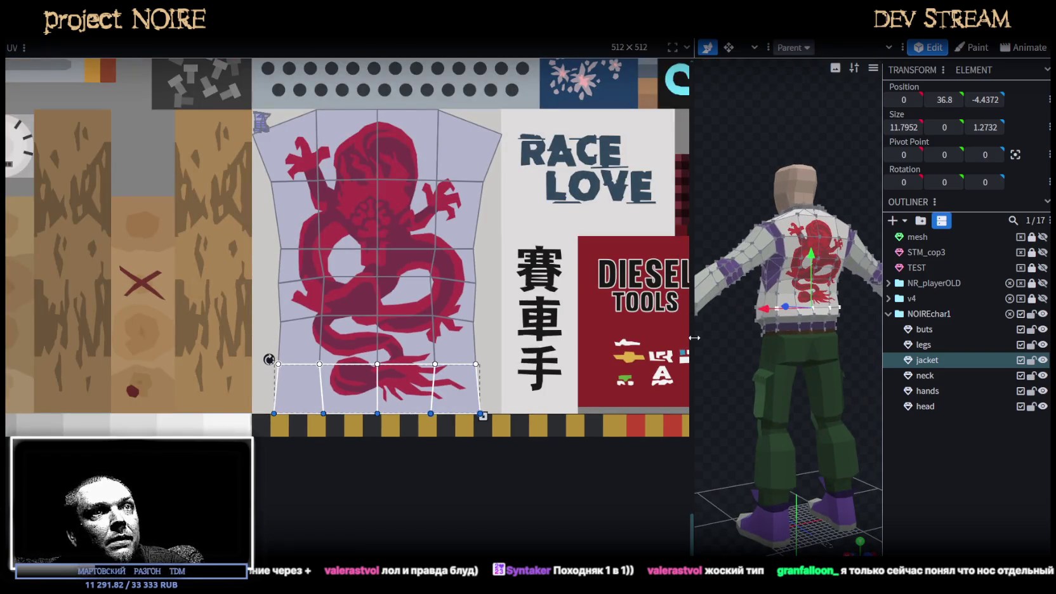
drag(694, 338, 431, 333)
scroll(812, 390, up, 3)
scroll(776, 369, up, 2)
key(z)
key(z)
scroll(779, 366, up, 2)
scroll(779, 366, up, 2)
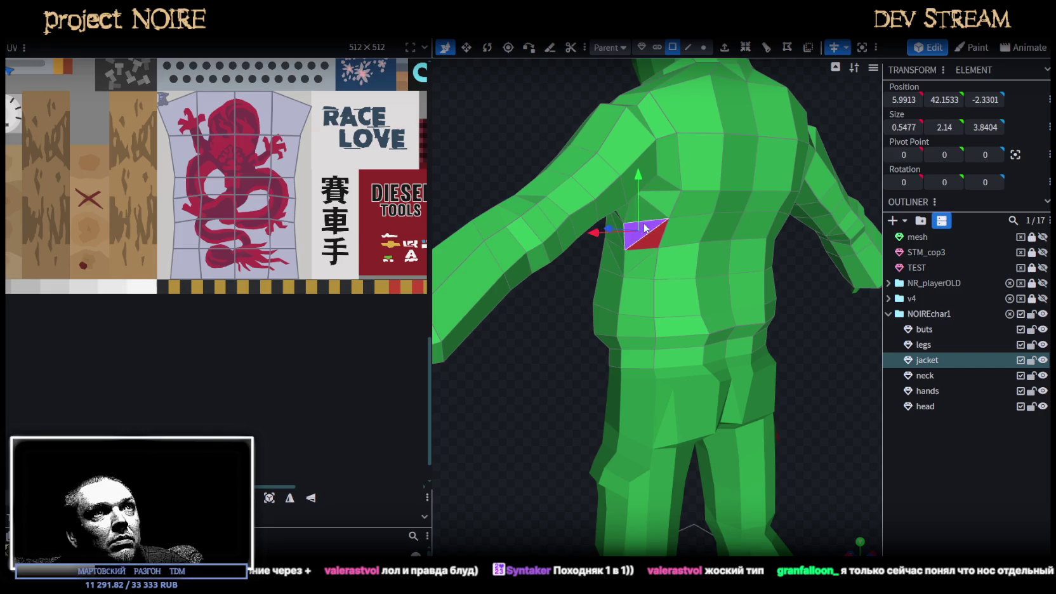
mouse_move(773, 290)
mouse_down()
mouse_move(774, 270)
mouse_move(630, 210)
mouse_up()
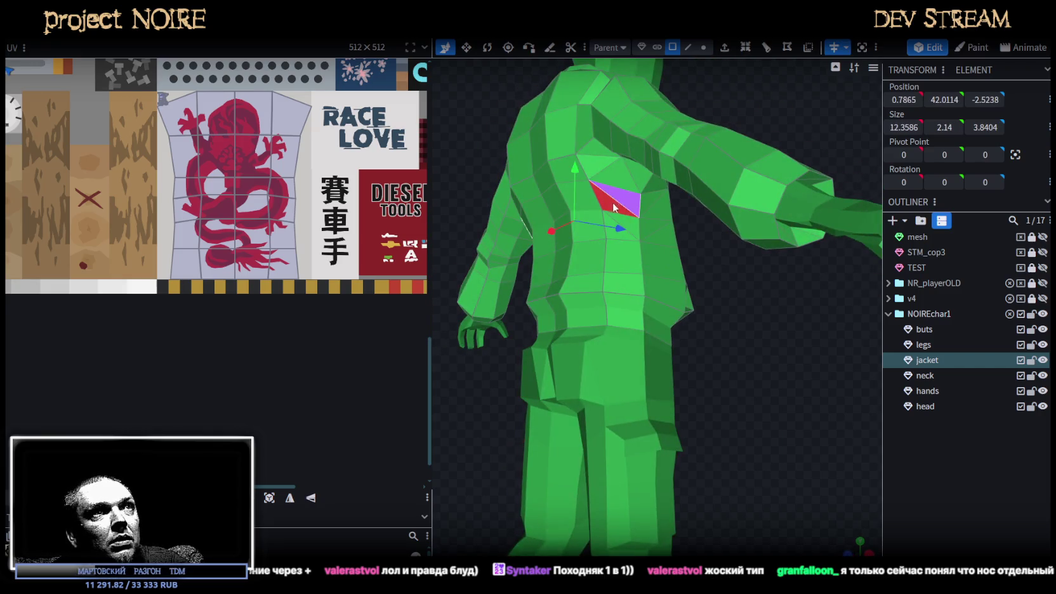
scroll(780, 305, down, 3)
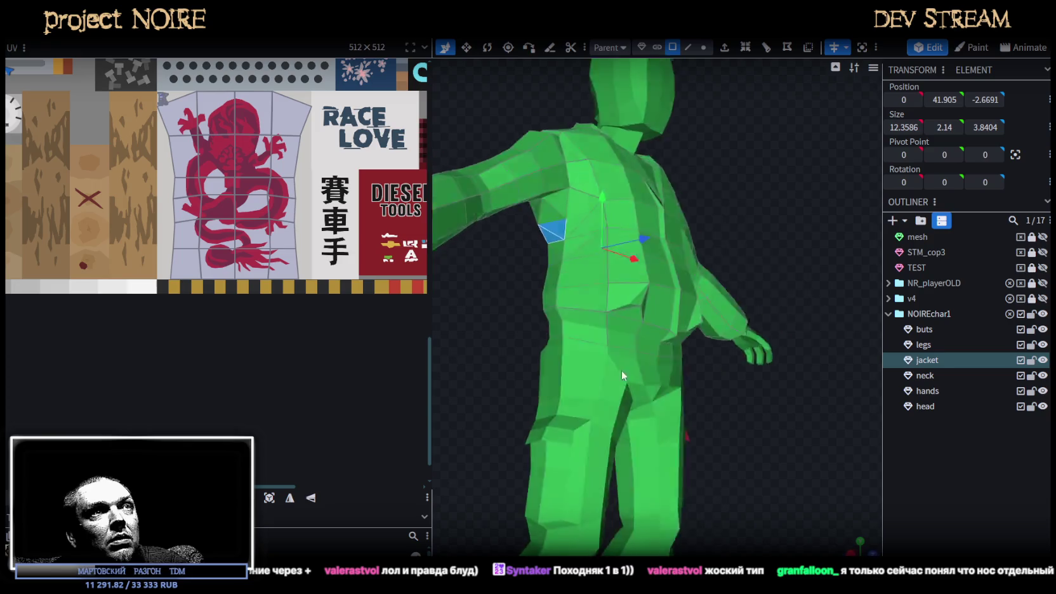
drag(621, 369, 920, 456)
Clear the face selection and save the model as NoireNPC.bbmodel
click(779, 198)
scroll(678, 237, up, 1)
scroll(678, 237, down, 3)
key(ctrl+s)
drag(795, 181, 499, 538)
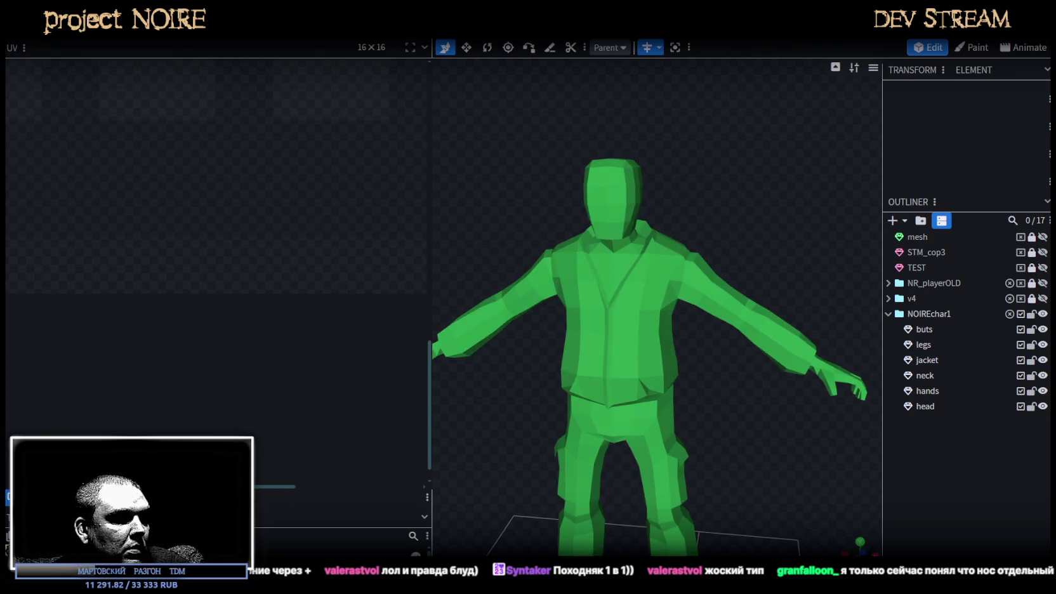
key(alt+Tab)
Inspect the player's back and green trousers in the Unity Scene view, then bring Blockbench forward
right_drag(507, 286, 521, 254)
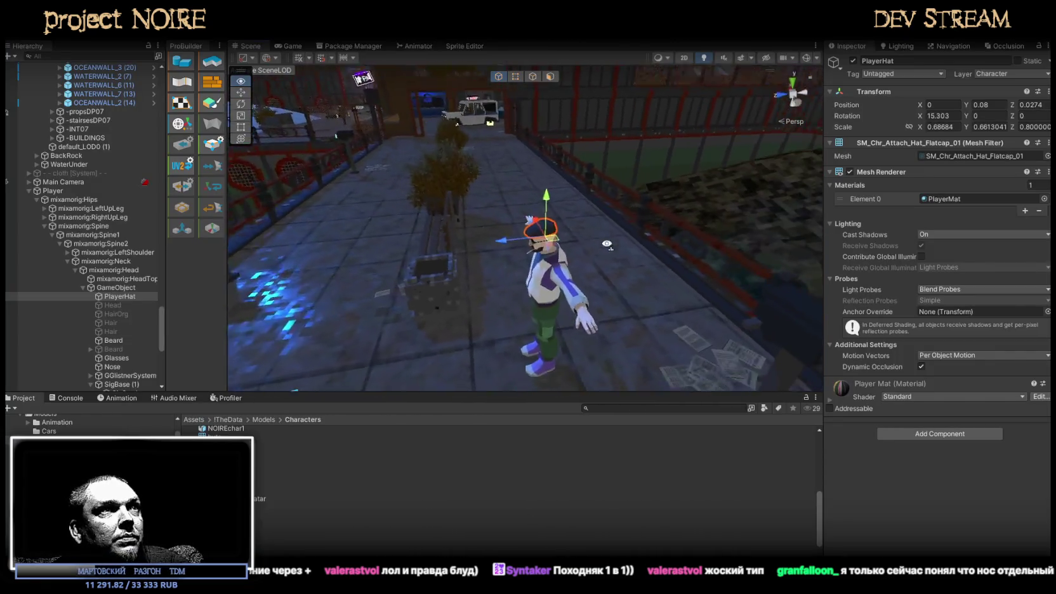
right_drag(550, 179, 577, 216)
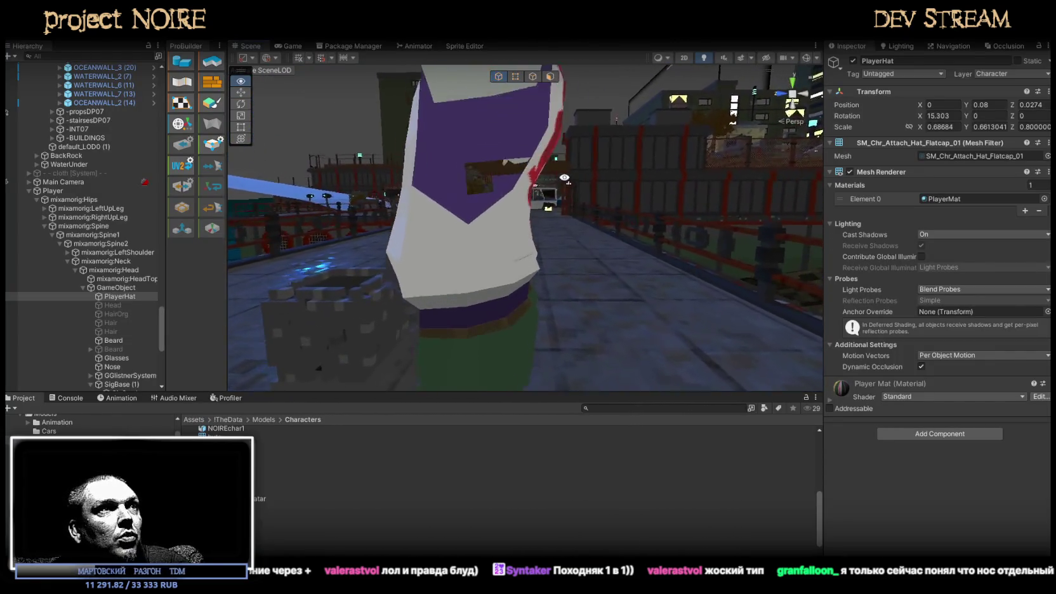
middle_drag(576, 216, 559, 223)
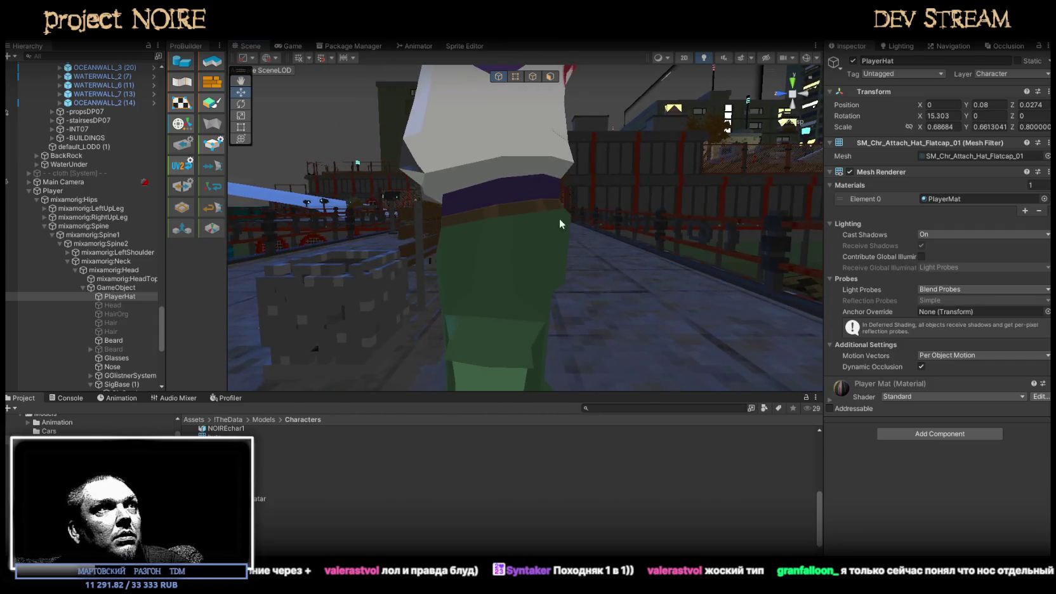
right_drag(627, 212, 603, 228)
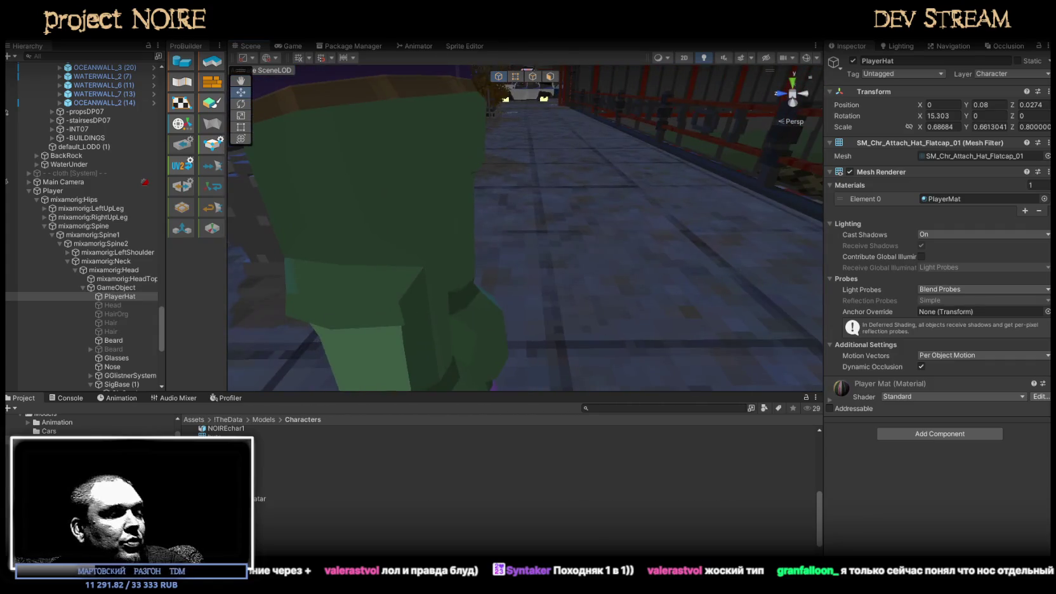
key(alt+Tab)
scroll(744, 476, up, 1)
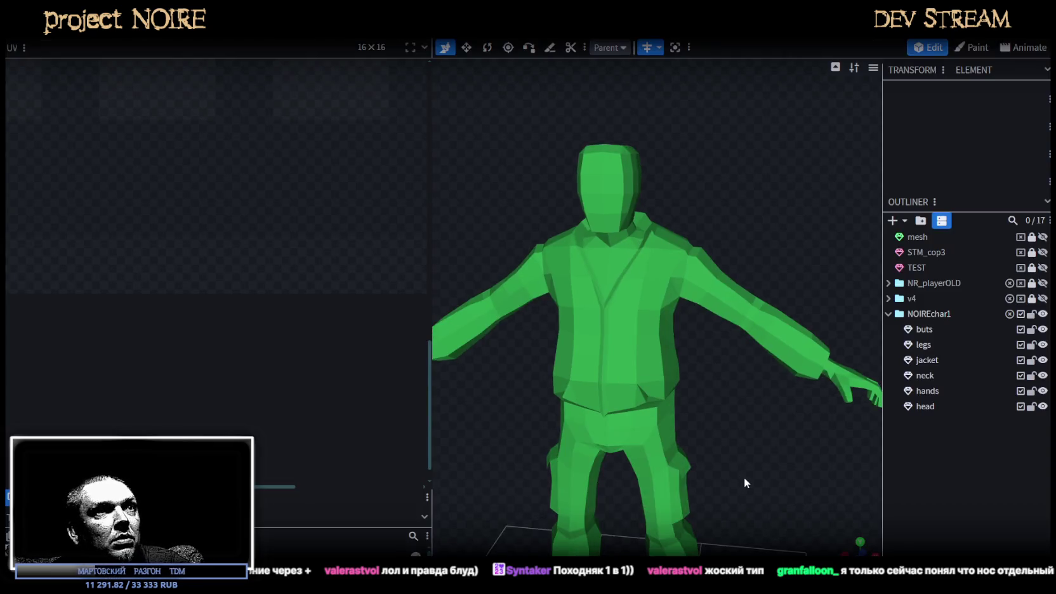
Select the jacket mesh and its two front waist faces
drag(745, 477, 518, 416)
click(662, 423)
scroll(641, 339, up, 2)
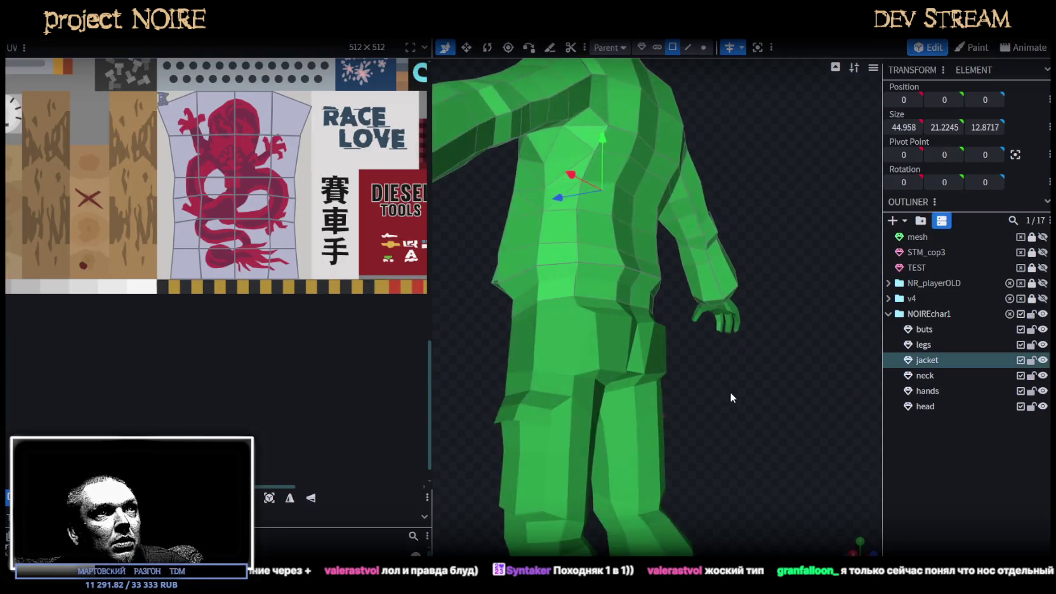
scroll(595, 244, up, 2)
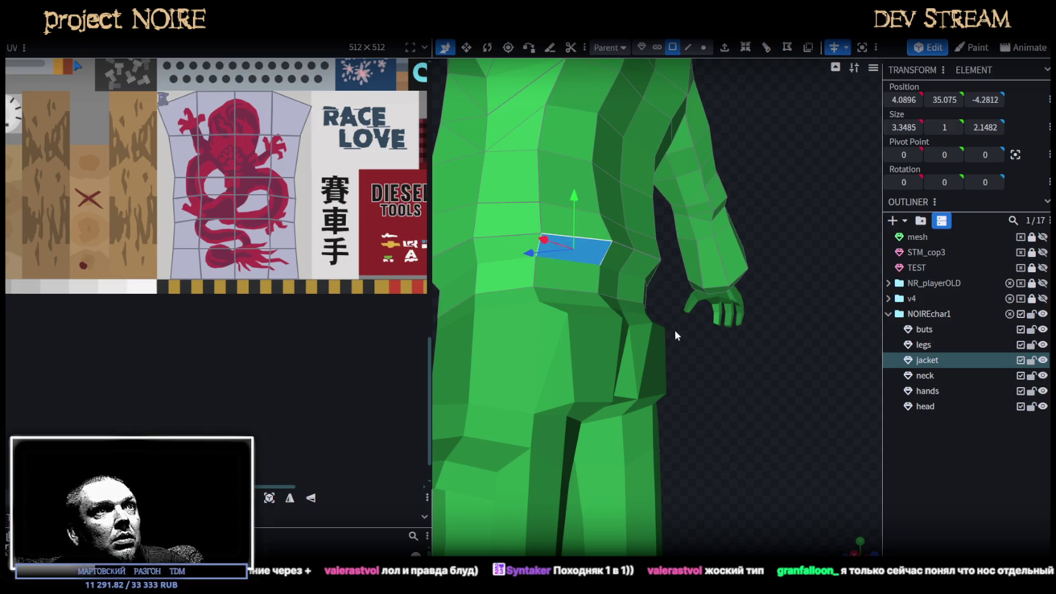
drag(673, 324, 623, 301)
shift+click(683, 268)
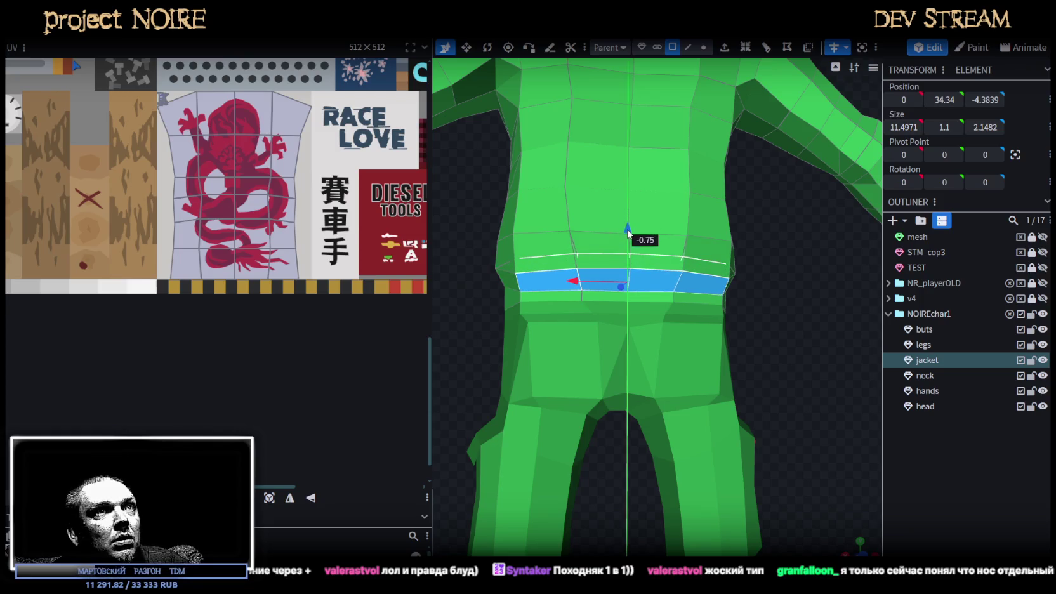
Move the jacket's side edge and a vertex, lowering the edge loop from Y 34.8 to 34.3
drag(781, 302, 604, 309)
scroll(604, 309, up, 3)
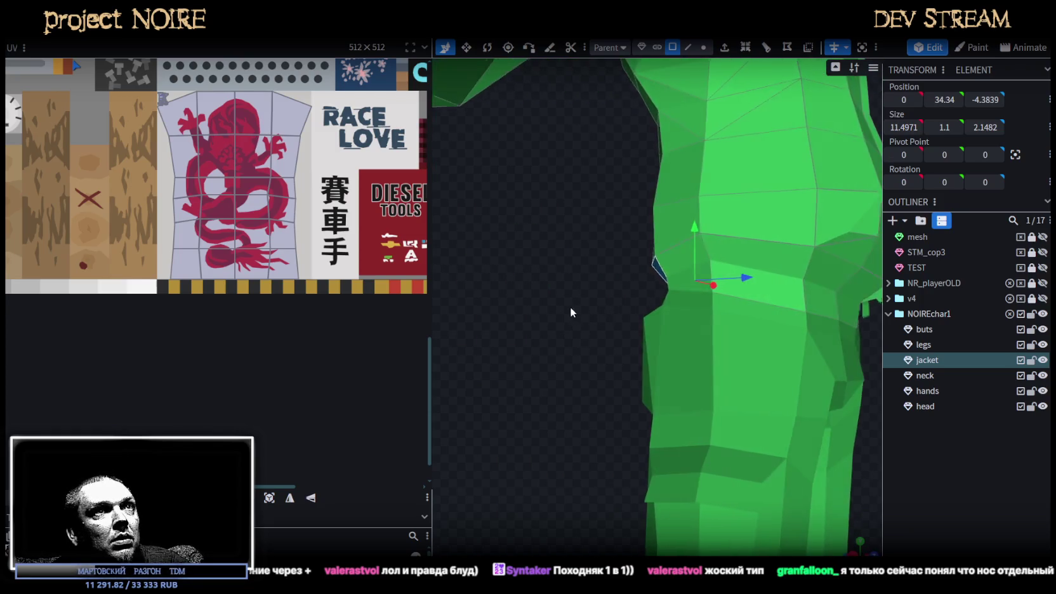
drag(637, 279, 386, 280)
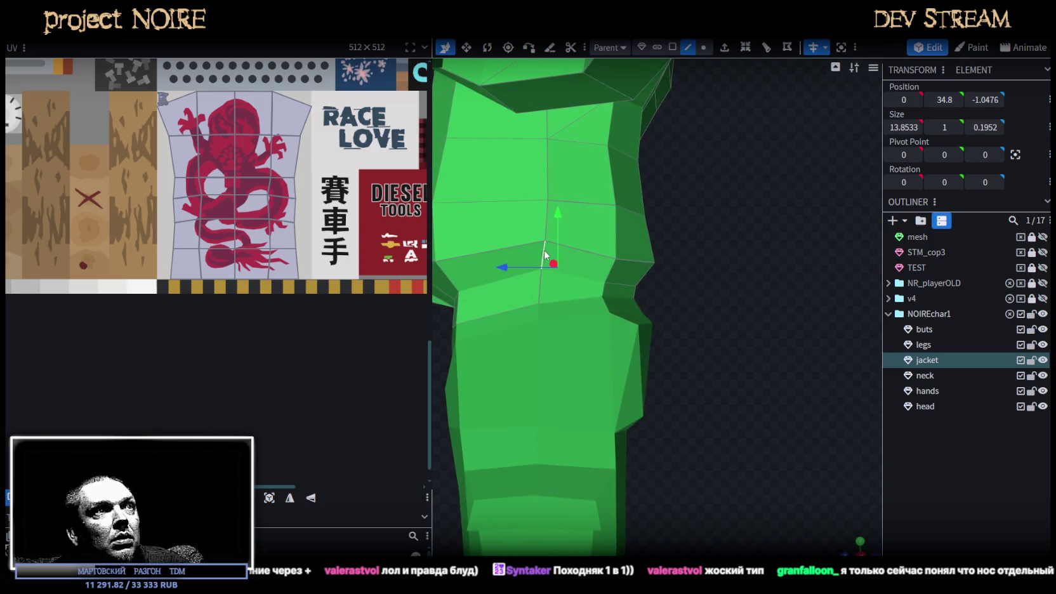
drag(543, 247, 790, 331)
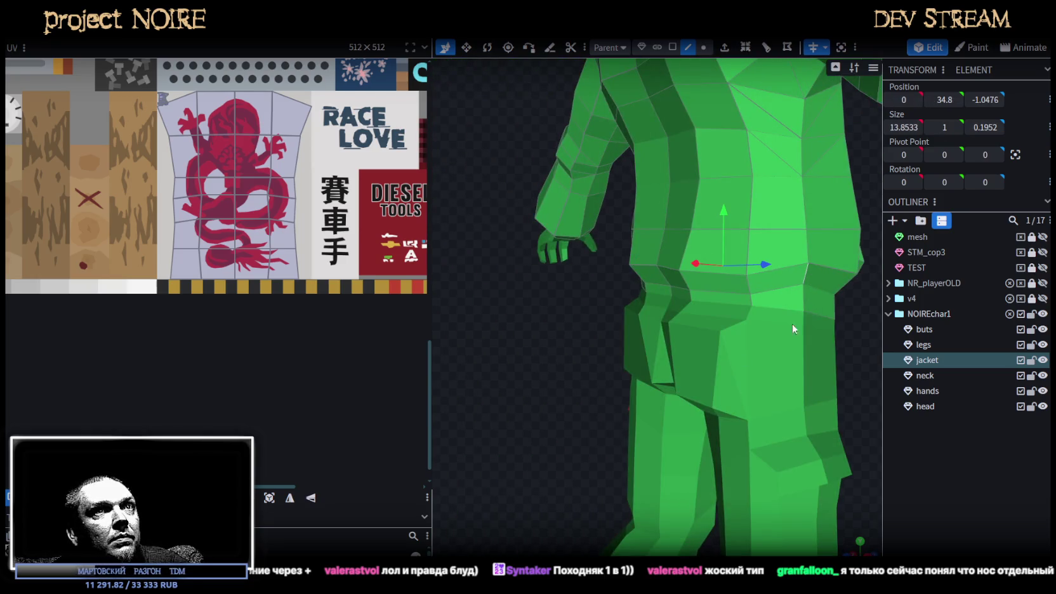
mouse_move(792, 328)
mouse_down()
mouse_move(614, 374)
mouse_move(516, 365)
mouse_move(530, 314)
mouse_move(514, 314)
mouse_up()
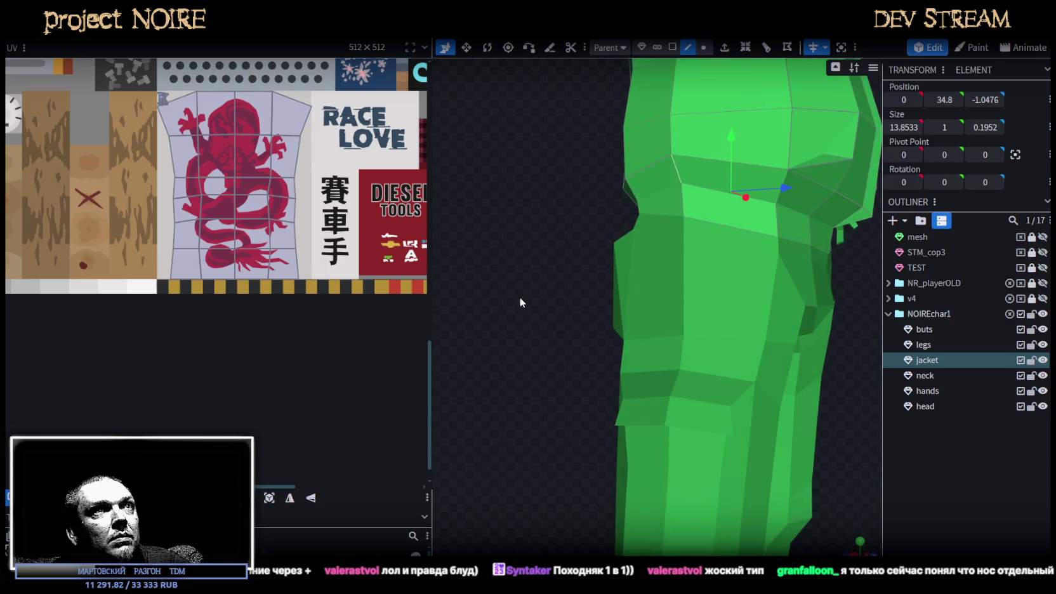
mouse_move(730, 151)
mouse_down()
mouse_move(627, 333)
mouse_move(937, 451)
mouse_up()
click(937, 450)
drag(820, 404, 735, 399)
scroll(653, 408, down, 3)
mouse_move(654, 408)
mouse_down()
mouse_move(697, 369)
mouse_move(646, 373)
mouse_move(734, 313)
mouse_up()
scroll(682, 380, up, 5)
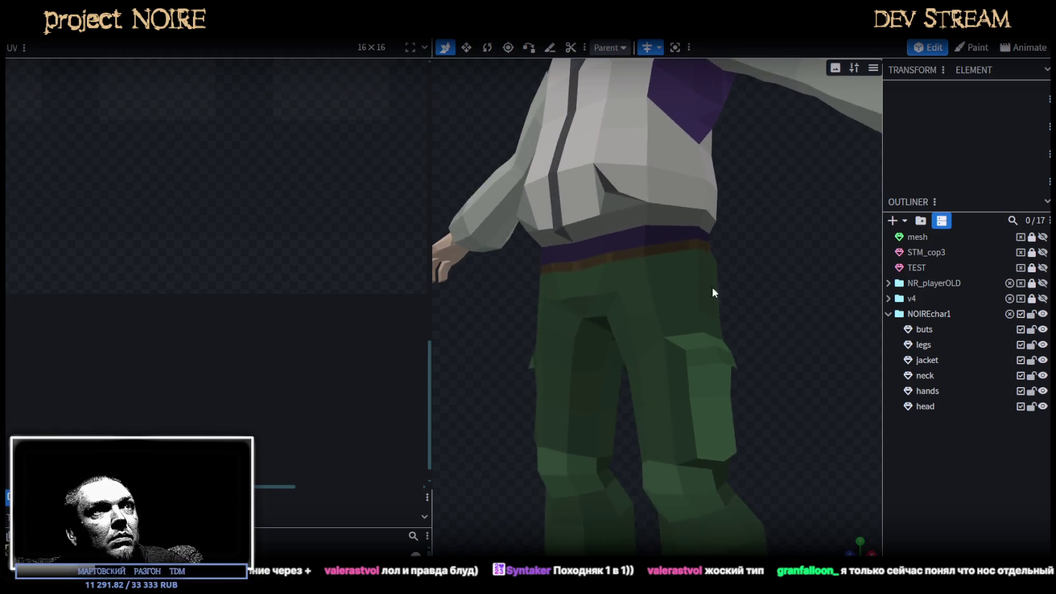
Lower the jacket's front hem face by 0.5
click(609, 204)
click(645, 211)
drag(646, 211, 766, 313)
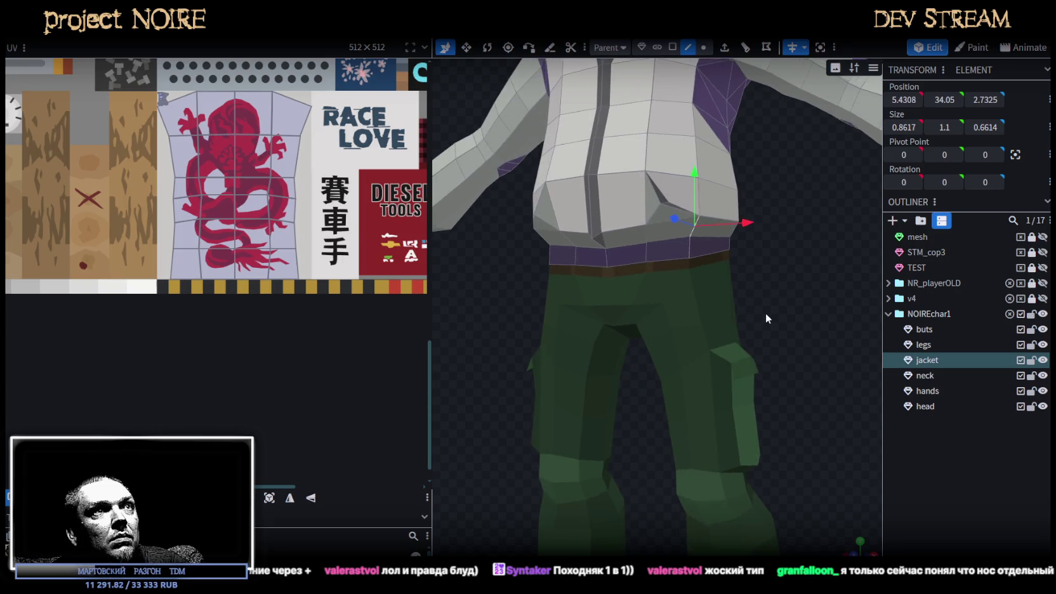
click(668, 233)
mouse_move(669, 233)
mouse_down()
mouse_move(816, 300)
mouse_move(614, 237)
mouse_up()
drag(805, 289, 596, 188)
mouse_move(789, 255)
mouse_down()
mouse_move(821, 275)
mouse_move(763, 251)
mouse_move(720, 254)
mouse_move(788, 265)
mouse_move(605, 268)
mouse_move(800, 267)
mouse_move(781, 259)
mouse_up()
In vertex mode, move a jacket waist vertex by 0.25, then select the legs mesh
click(701, 50)
scroll(662, 246, up, 2)
scroll(630, 228, up, 2)
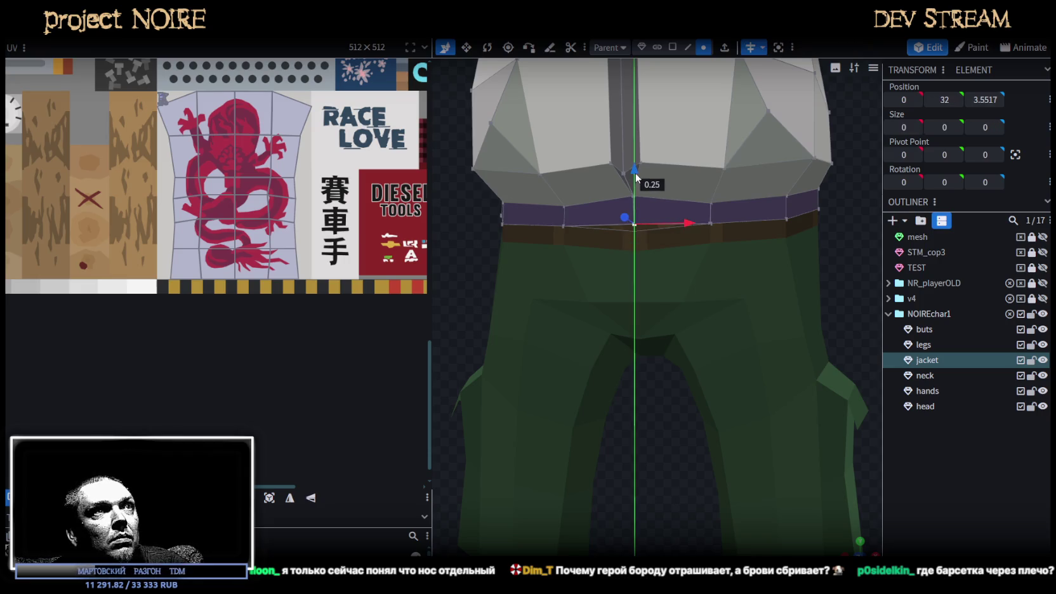
drag(635, 176, 632, 178)
click(635, 225)
mouse_move(704, 196)
mouse_down()
mouse_move(741, 227)
mouse_move(730, 127)
mouse_up()
scroll(726, 69, up, 3)
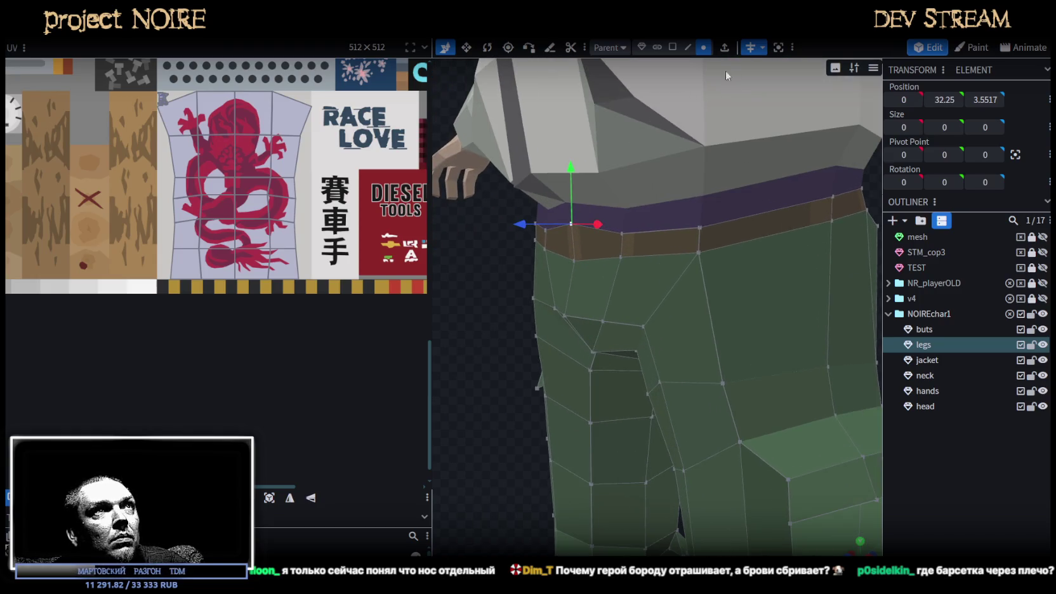
In edge mode, select a belt edge on the legs and an edge on the jacket's bottom band
click(688, 48)
click(570, 241)
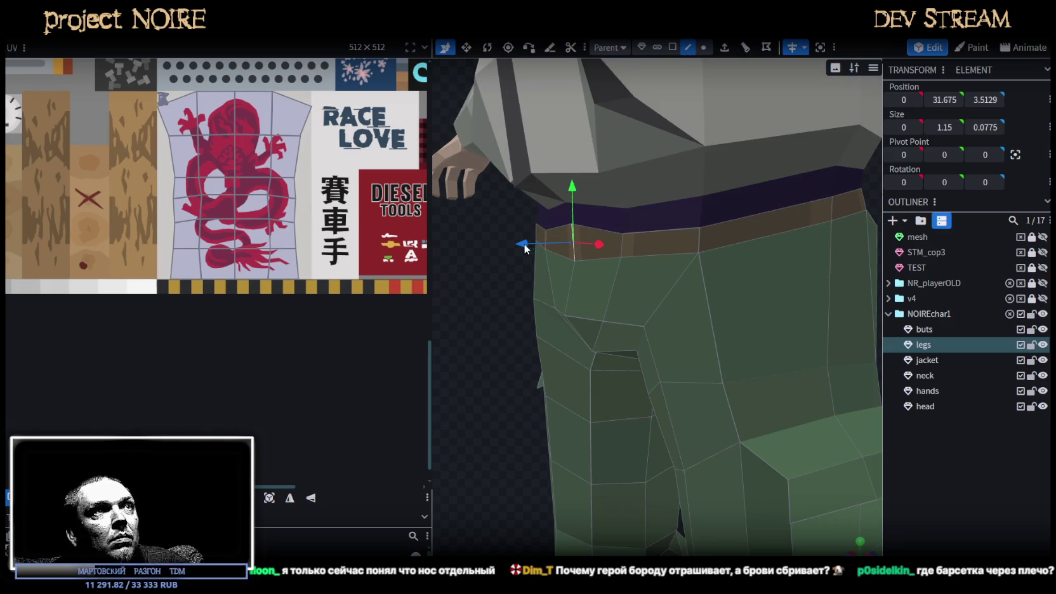
drag(515, 244, 542, 334)
scroll(624, 237, up, 2)
click(624, 237)
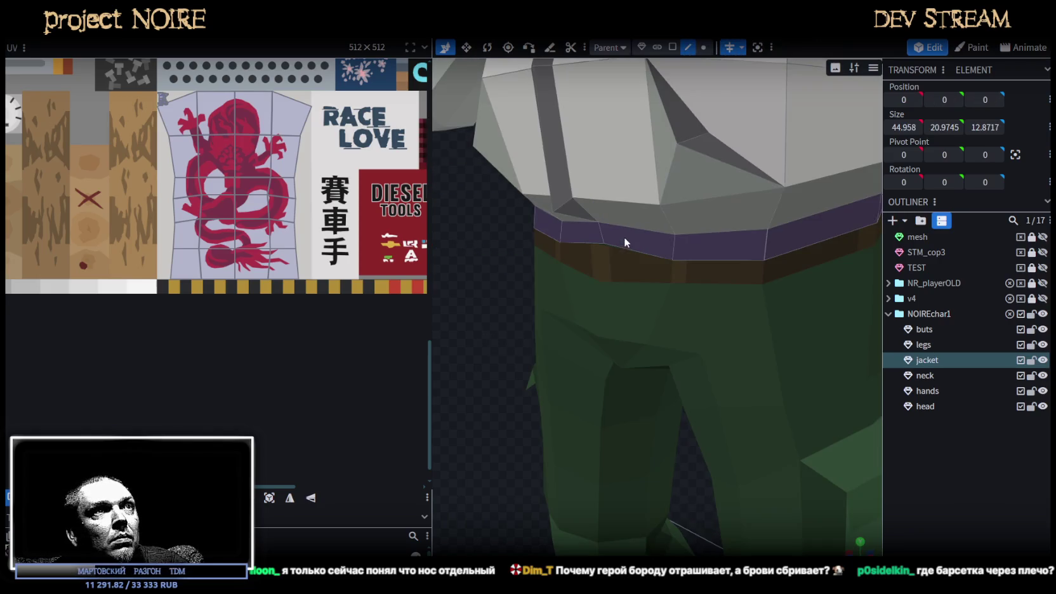
click(599, 232)
mouse_move(556, 240)
mouse_down()
mouse_move(547, 294)
mouse_move(460, 305)
mouse_move(561, 319)
mouse_up()
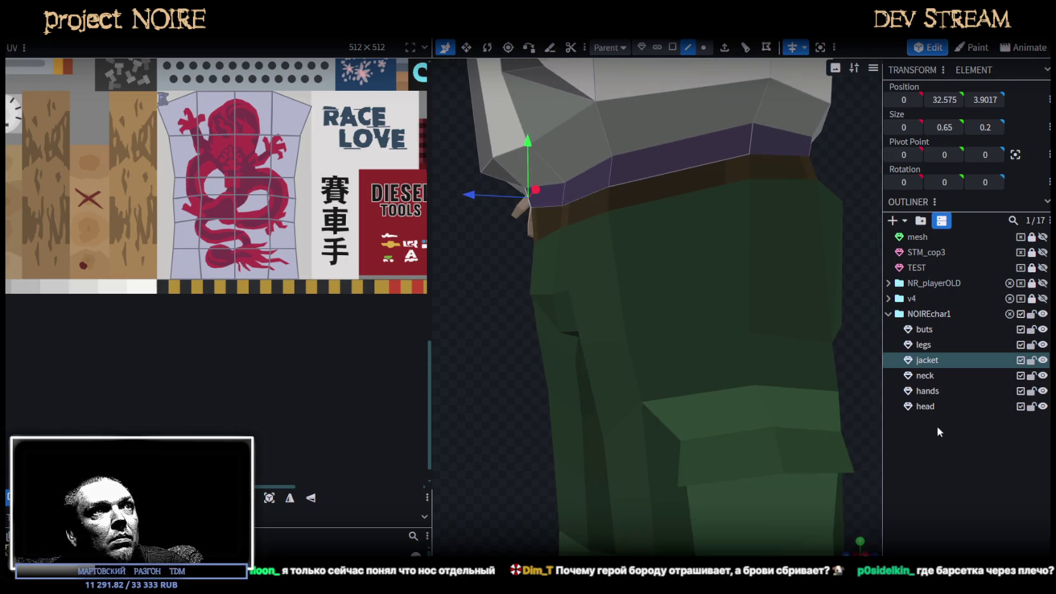
scroll(805, 250, down, 3)
mouse_move(804, 250)
mouse_down()
mouse_move(840, 215)
mouse_move(684, 202)
mouse_up()
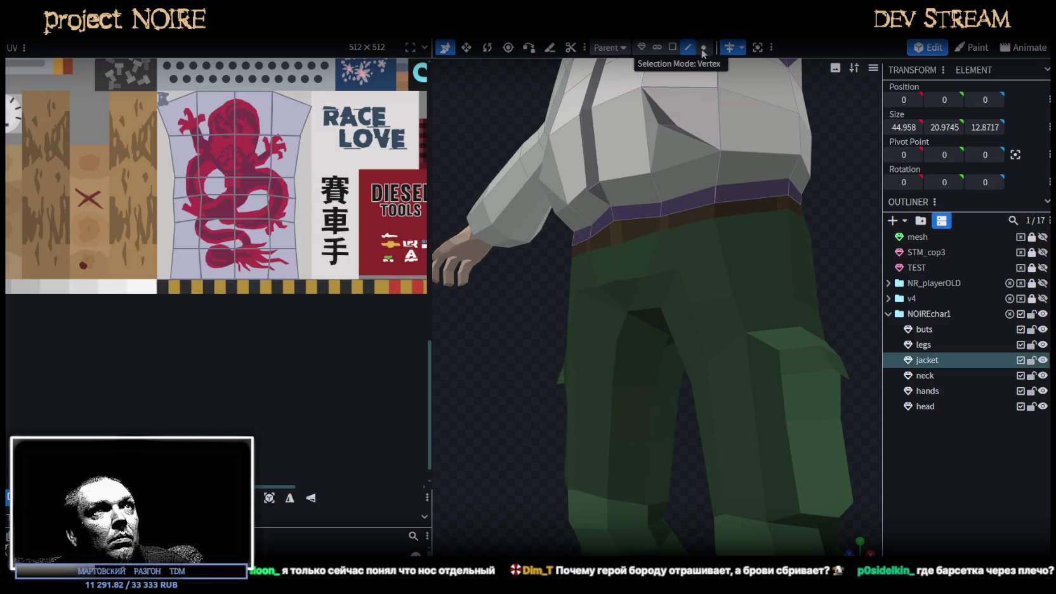
Set the side hem vertex to Y 32.8, Z 3.3538, then deselect the jacket
click(652, 179)
mouse_move(517, 319)
mouse_down()
mouse_move(537, 333)
mouse_move(535, 349)
mouse_move(570, 176)
mouse_up()
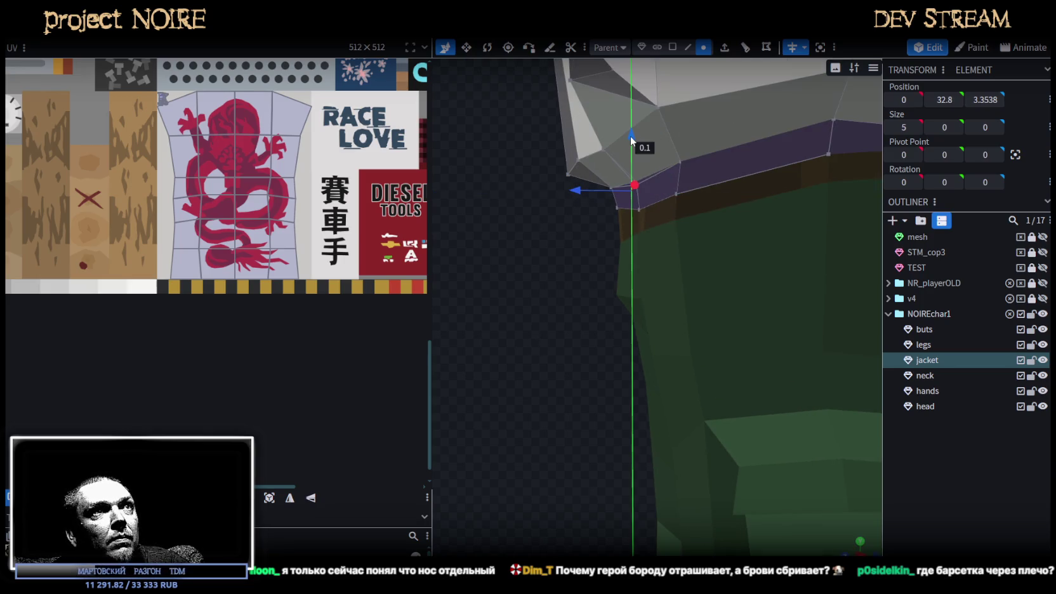
click(938, 436)
scroll(619, 338, down, 2)
scroll(614, 343, down, 2)
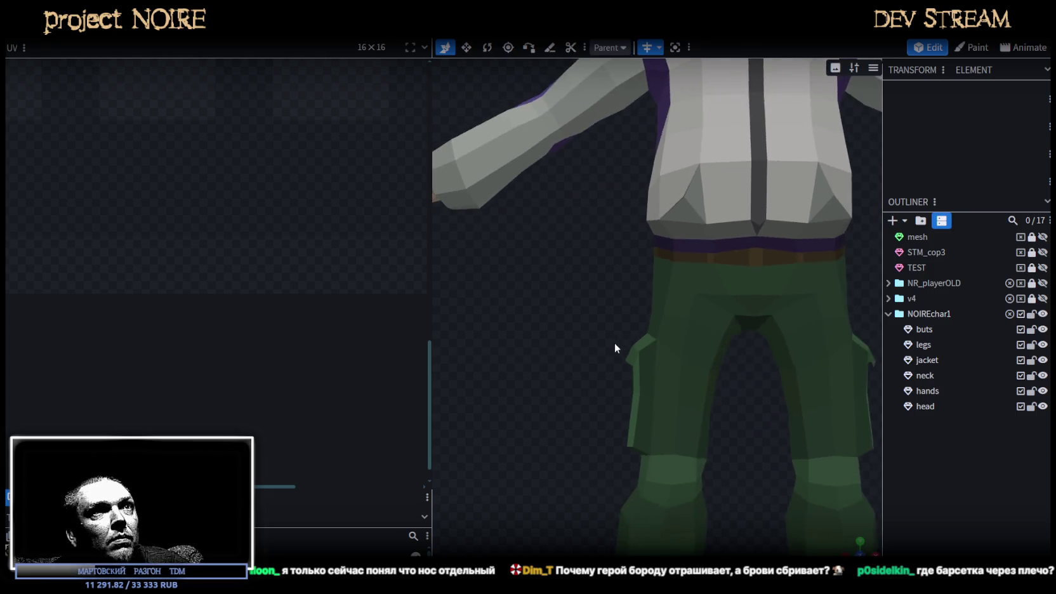
Lower a vertex at the trousers' waist by 0.2
scroll(614, 347, up, 2)
click(656, 309)
scroll(665, 299, up, 2)
click(659, 277)
drag(660, 277, 658, 233)
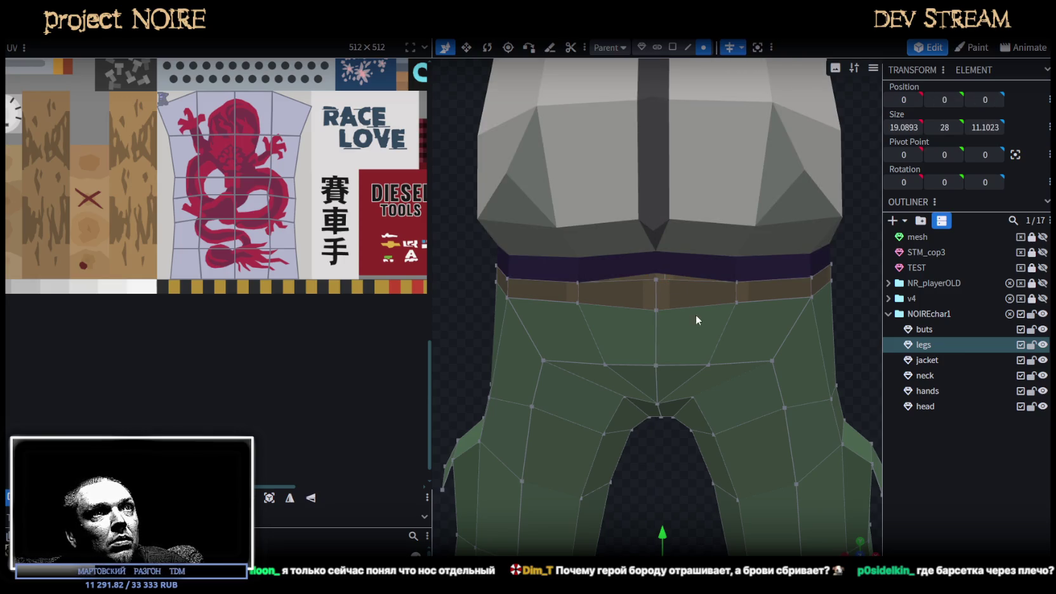
Select the jacket and view the full body to check its hem resting on the belt
click(671, 261)
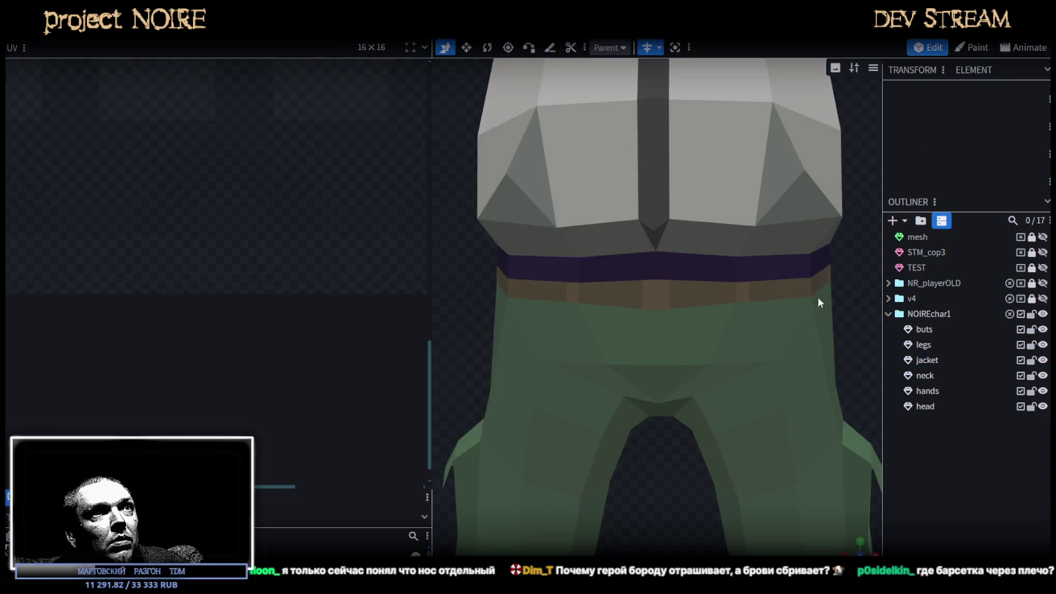
drag(848, 284, 758, 278)
click(709, 266)
drag(551, 302, 770, 295)
scroll(745, 338, down, 3)
mouse_move(821, 375)
mouse_down()
mouse_move(833, 357)
mouse_move(749, 267)
mouse_move(724, 321)
mouse_move(722, 365)
mouse_move(732, 349)
mouse_up()
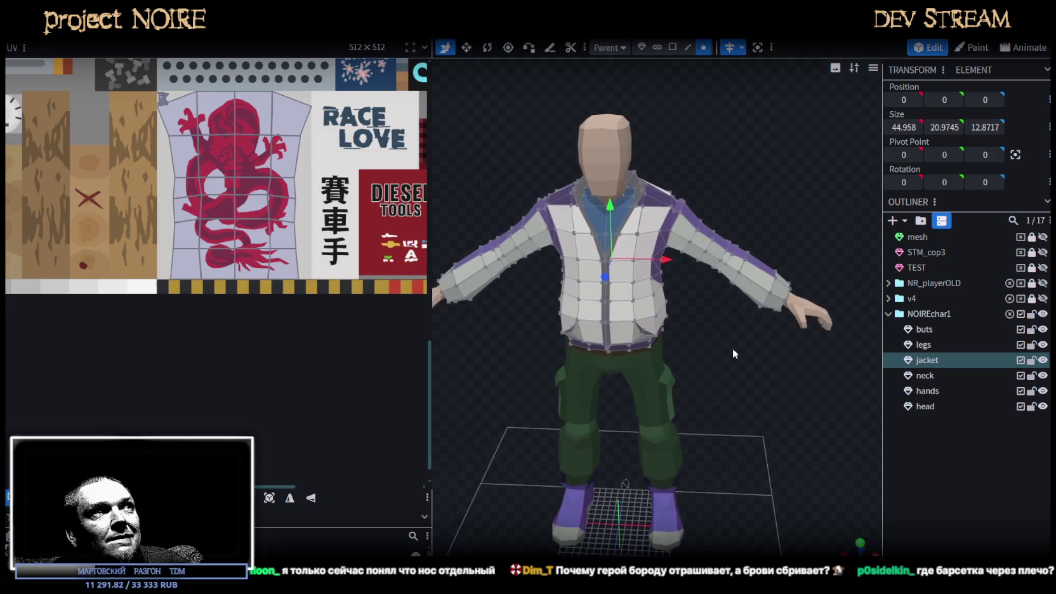
scroll(730, 348, up, 2)
scroll(108, 175, down, 1)
scroll(108, 175, down, 1)
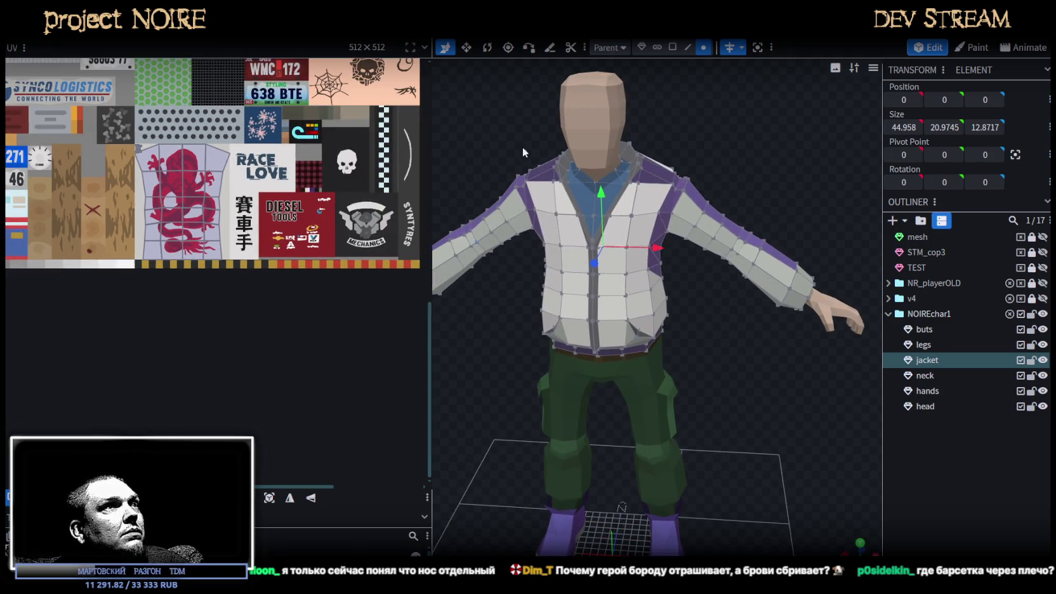
In face mode, select a collar face and its whole UV island in the UV editor
click(672, 47)
click(586, 195)
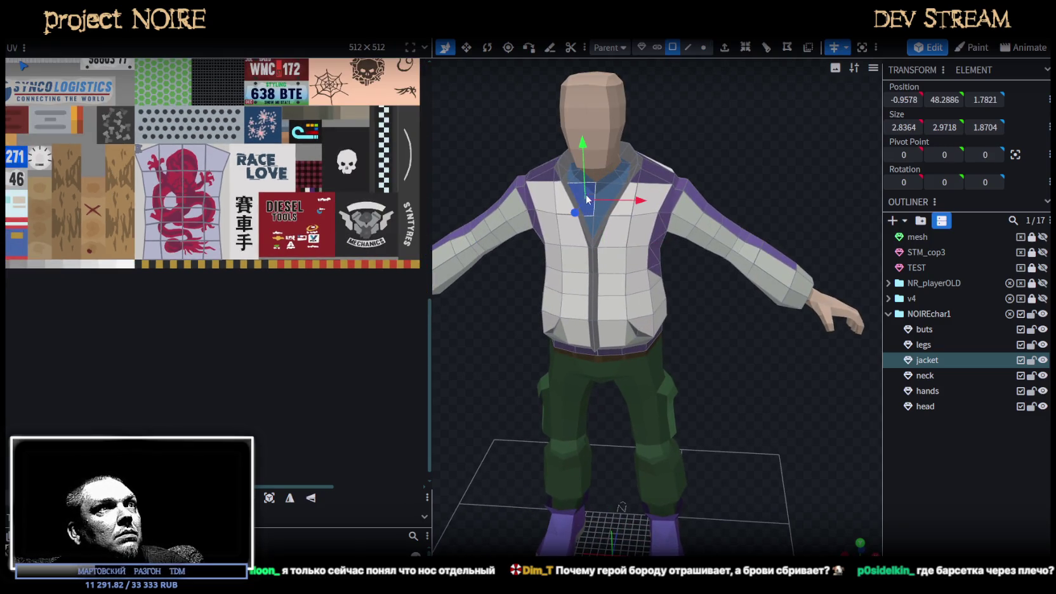
scroll(127, 199, up, 1)
scroll(124, 184, up, 2)
scroll(121, 169, up, 2)
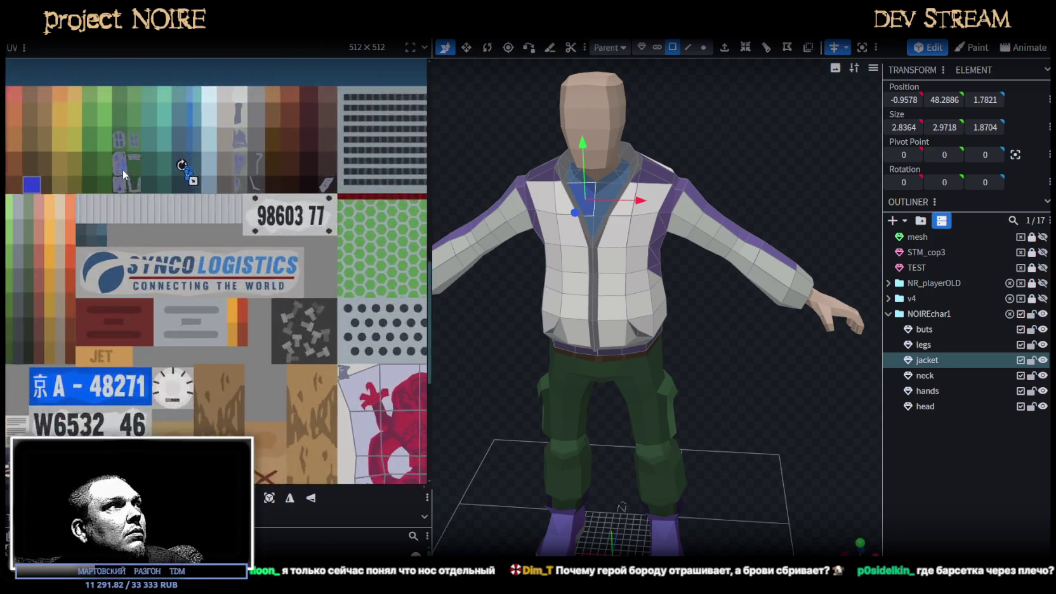
scroll(190, 192, up, 2)
scroll(190, 193, up, 2)
drag(235, 211, 314, 135)
scroll(251, 200, down, 2)
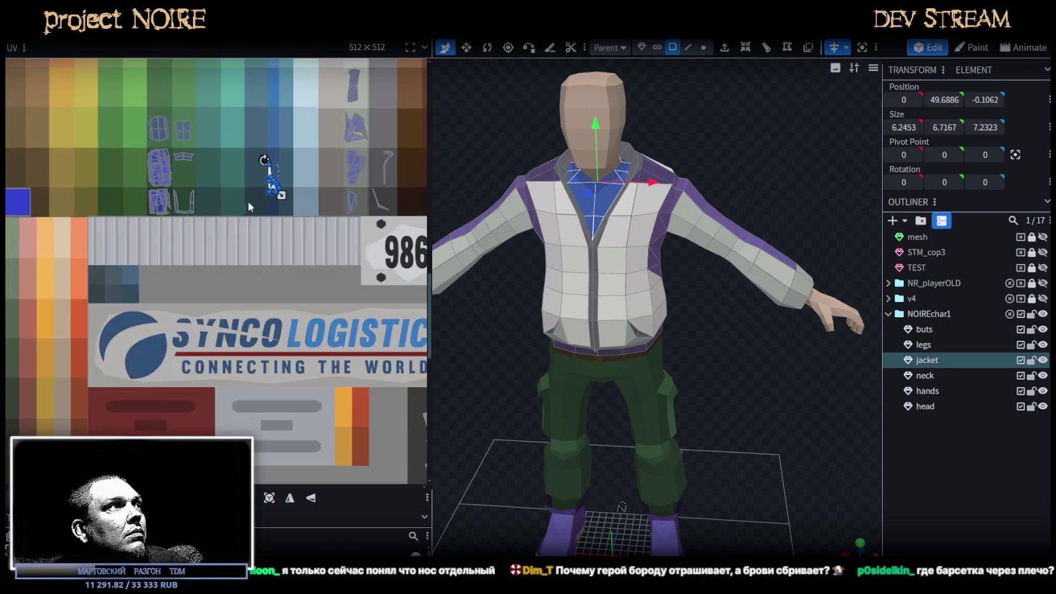
scroll(259, 256, up, 1)
scroll(279, 262, down, 1)
scroll(316, 269, down, 1)
scroll(317, 270, down, 1)
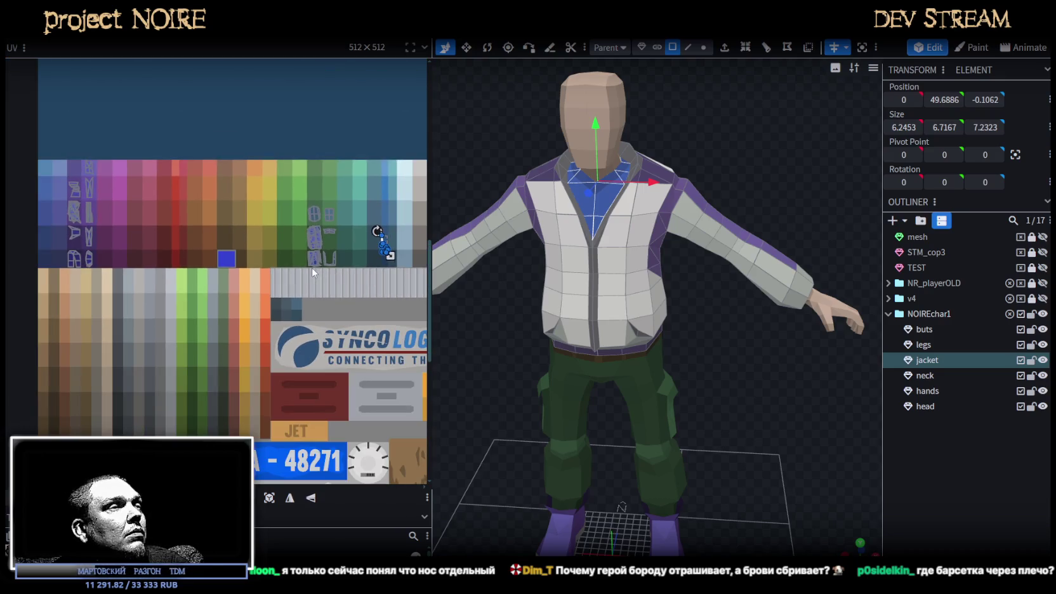
scroll(320, 269, up, 1)
scroll(375, 210, up, 2)
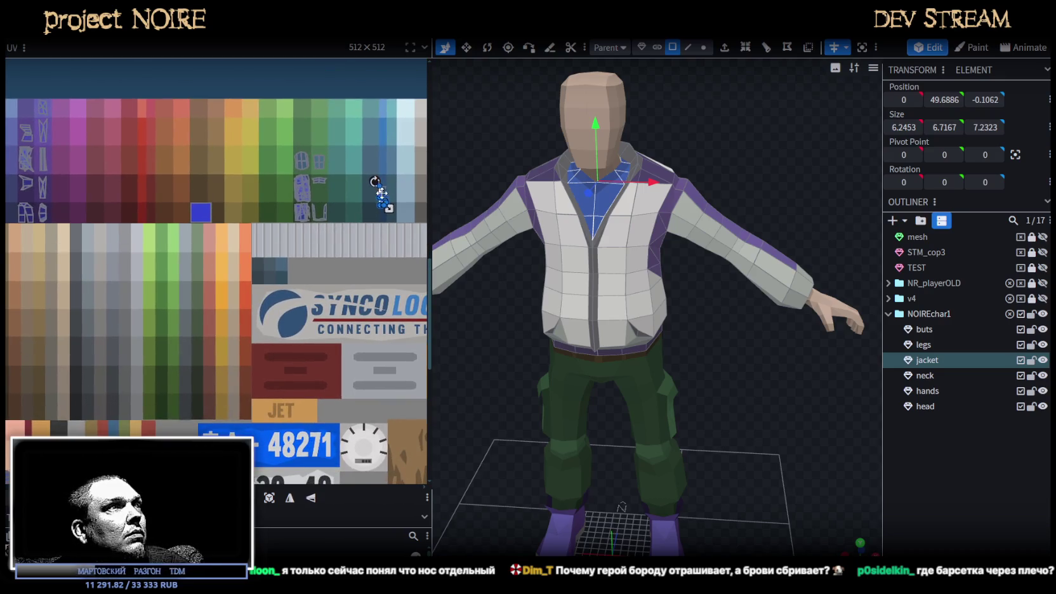
scroll(372, 203, up, 1)
scroll(373, 209, up, 1)
Move the collar UV island onto the orange swatch, then onto the dark grey column
mouse_move(378, 211)
mouse_down()
mouse_move(359, 209)
mouse_move(130, 366)
mouse_up()
middle_drag(214, 403, 349, 184)
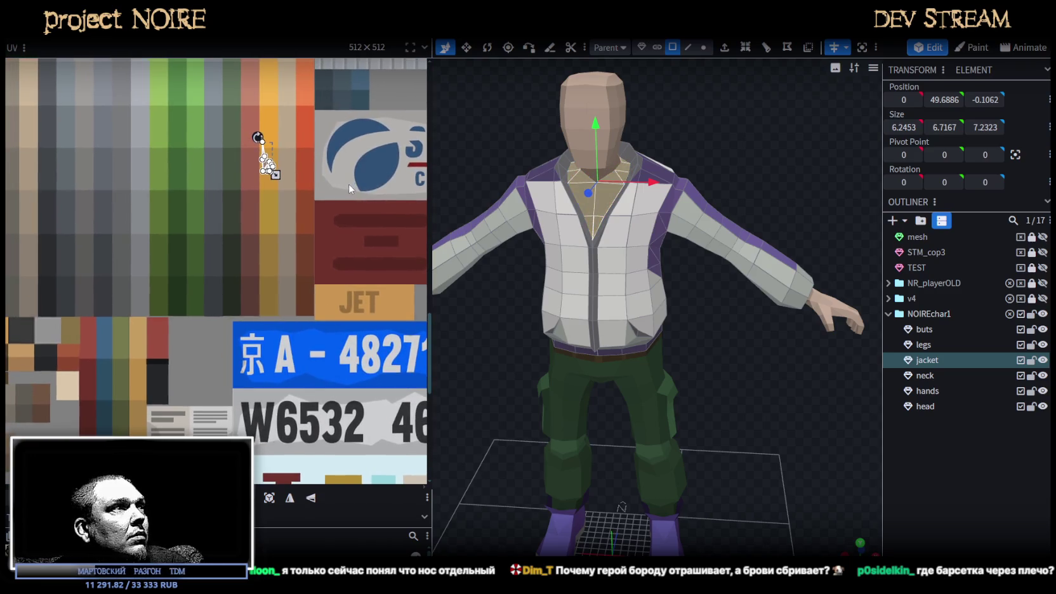
drag(266, 159, 190, 279)
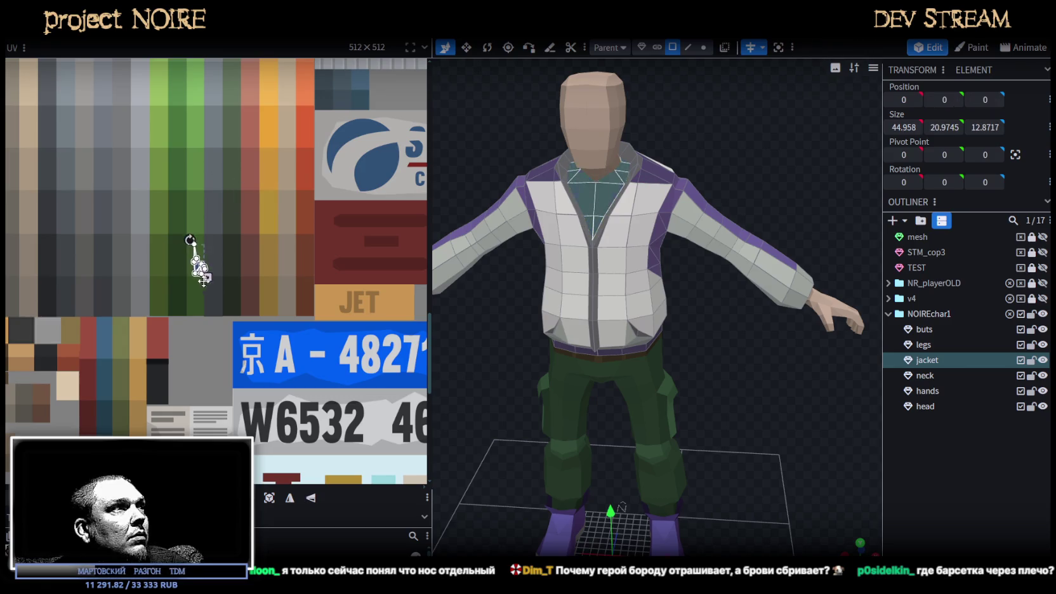
scroll(190, 280, up, 1)
scroll(215, 254, up, 2)
Rotate and enlarge the collar UV island, nudge it right into place, then deselect the jacket
mouse_move(214, 240)
mouse_down()
mouse_move(93, 329)
mouse_move(90, 360)
mouse_move(105, 372)
mouse_move(136, 367)
mouse_up()
scroll(229, 336, up, 2)
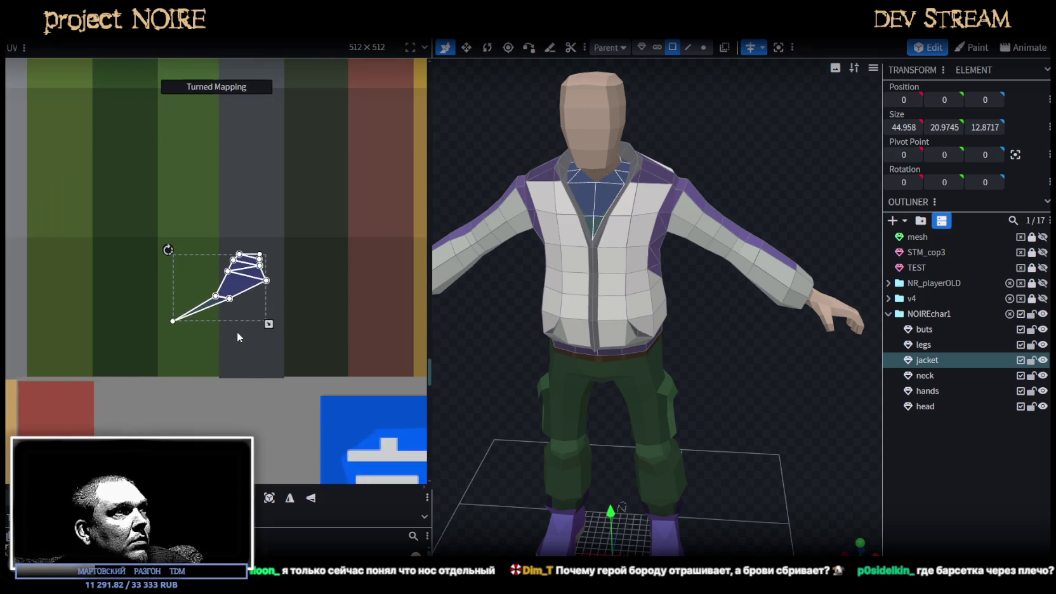
mouse_move(267, 327)
mouse_down()
mouse_move(285, 348)
mouse_move(252, 372)
mouse_up()
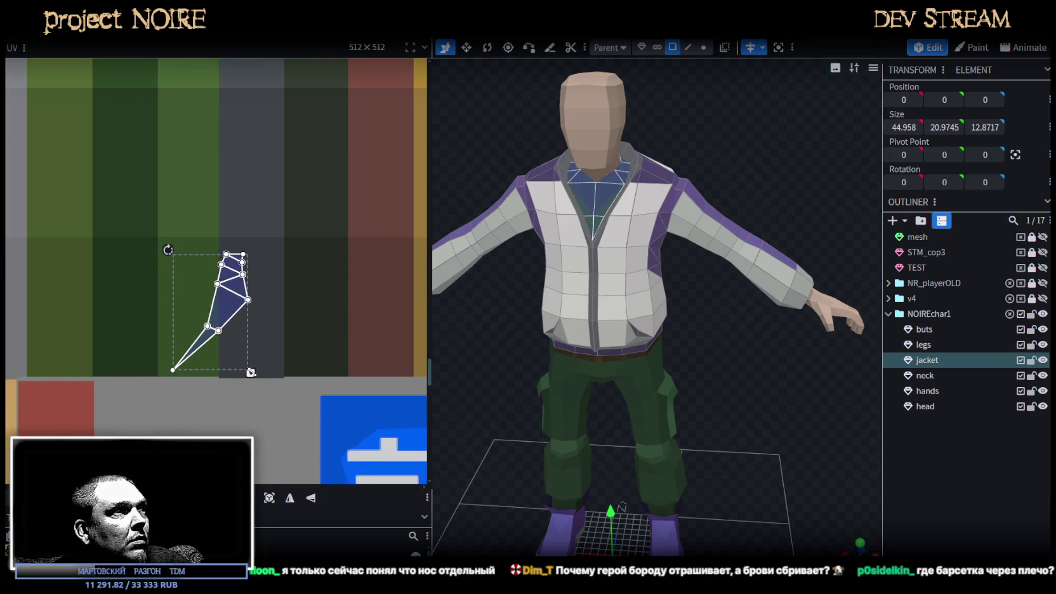
drag(231, 307, 276, 301)
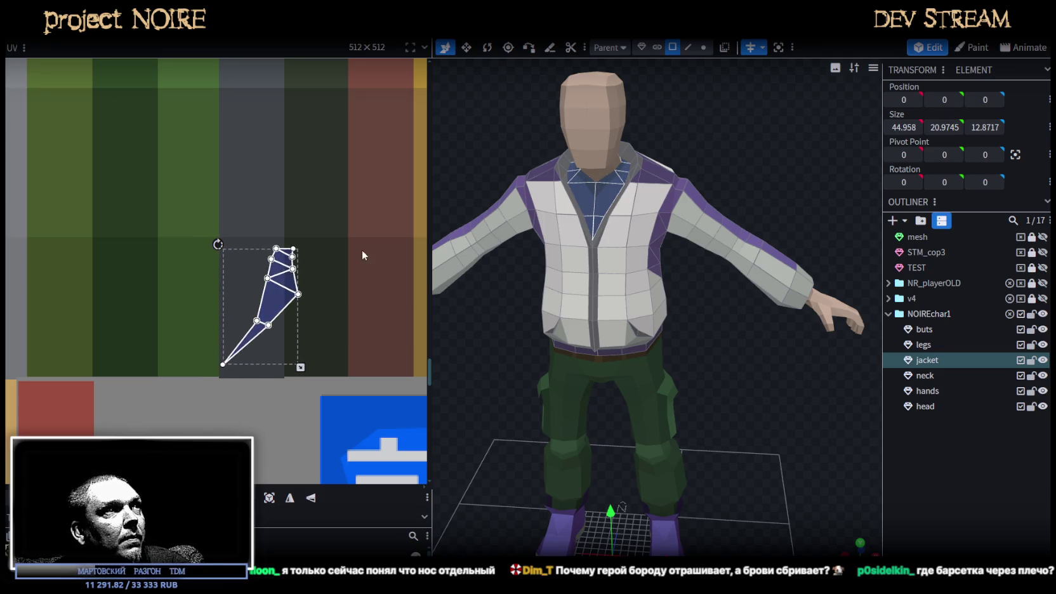
scroll(338, 365, down, 3)
scroll(336, 359, down, 2)
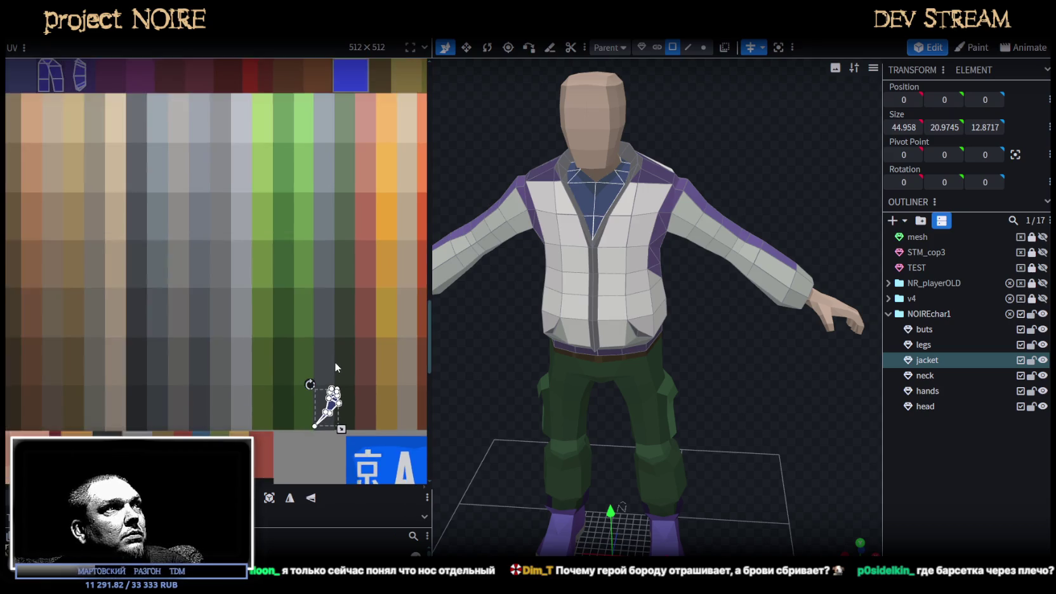
middle_drag(343, 354, 284, 307)
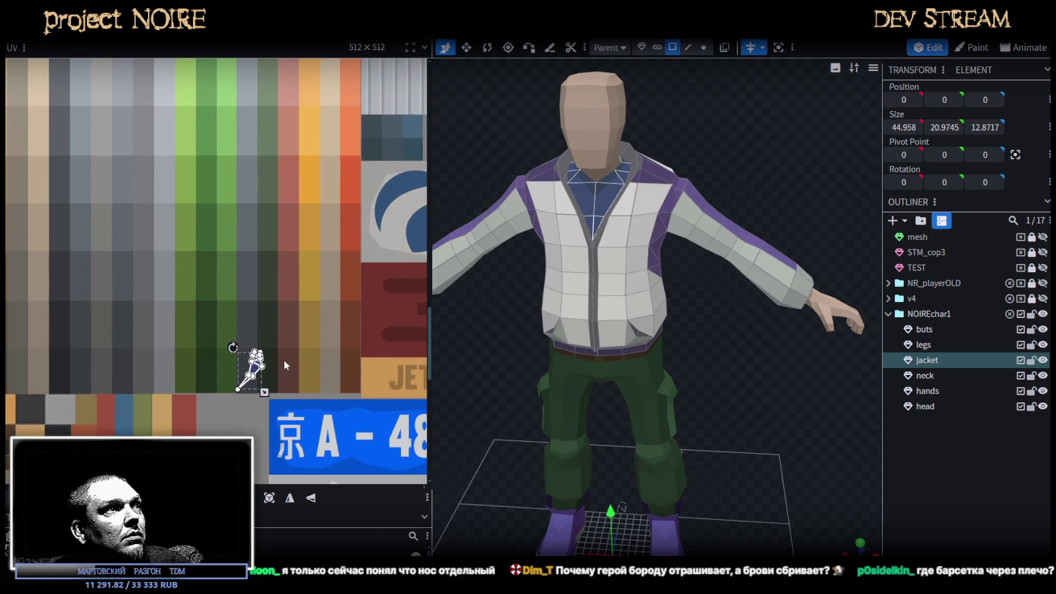
scroll(283, 364, up, 1)
mouse_move(243, 365)
mouse_down()
mouse_move(359, 359)
mouse_move(231, 365)
mouse_move(247, 366)
mouse_up()
click(921, 452)
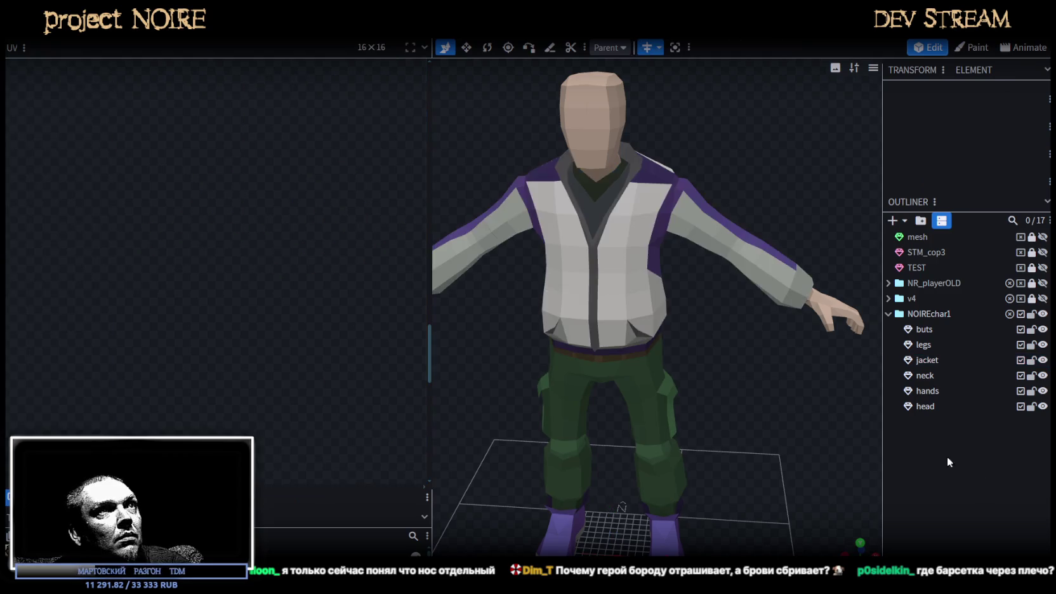
Select the jacket's thin front zipper faces
mouse_move(767, 433)
mouse_down()
mouse_move(804, 419)
mouse_move(759, 396)
mouse_move(763, 419)
mouse_move(577, 438)
mouse_move(834, 422)
mouse_up()
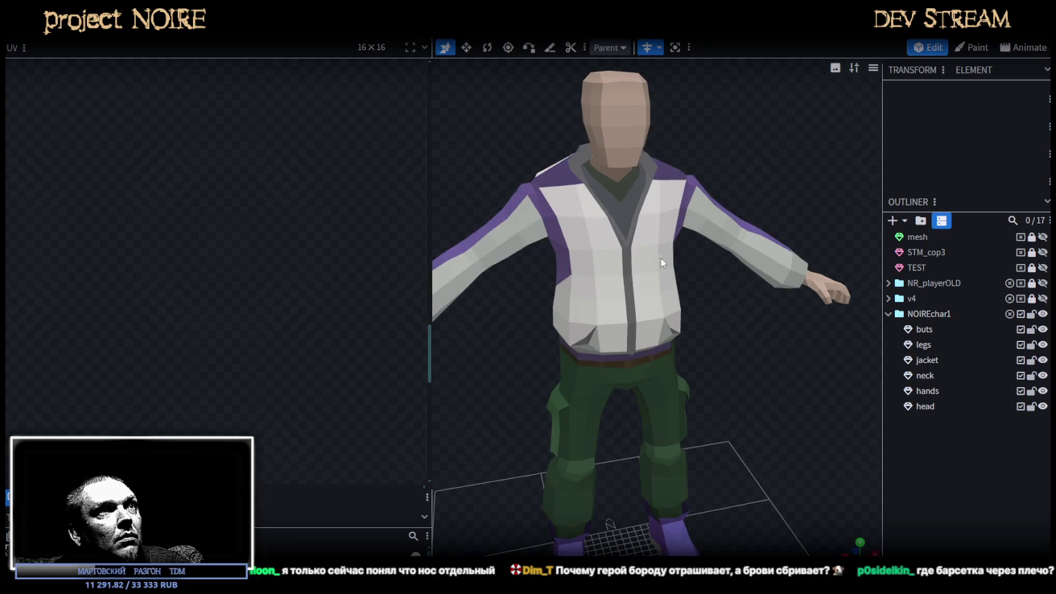
click(627, 283)
scroll(662, 286, up, 2)
scroll(593, 274, up, 3)
click(579, 273)
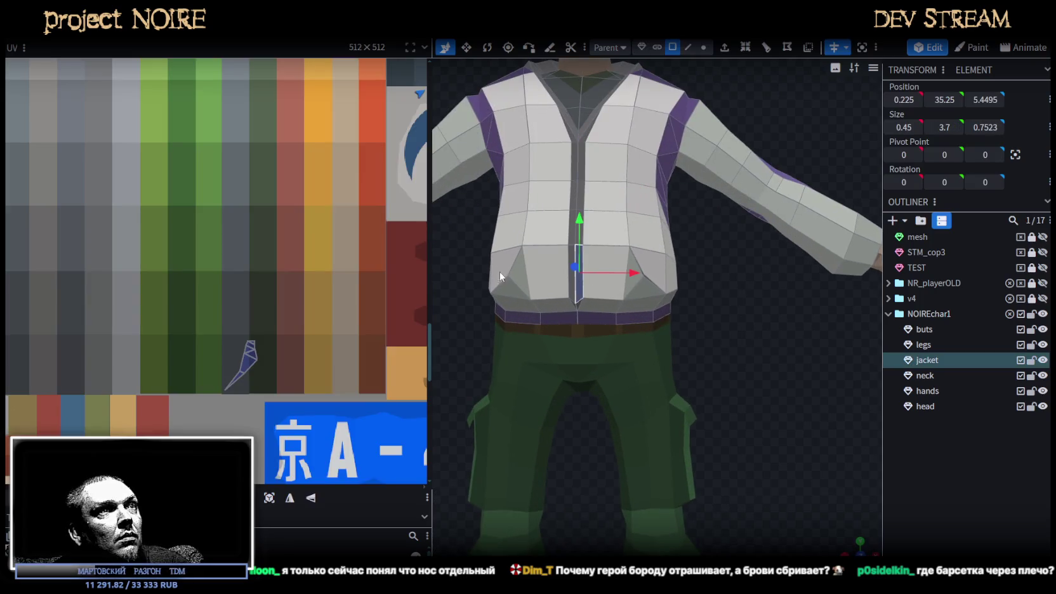
scroll(159, 253, down, 2)
scroll(159, 252, down, 2)
scroll(171, 238, down, 2)
scroll(132, 319, up, 2)
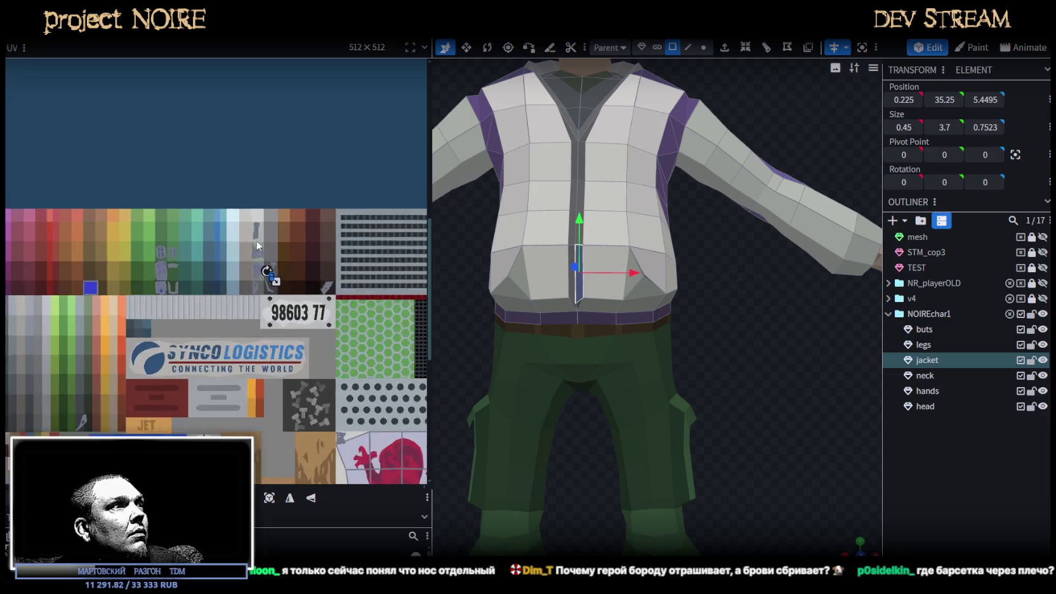
scroll(210, 314, up, 2)
scroll(283, 306, up, 2)
click(266, 327)
click(266, 328)
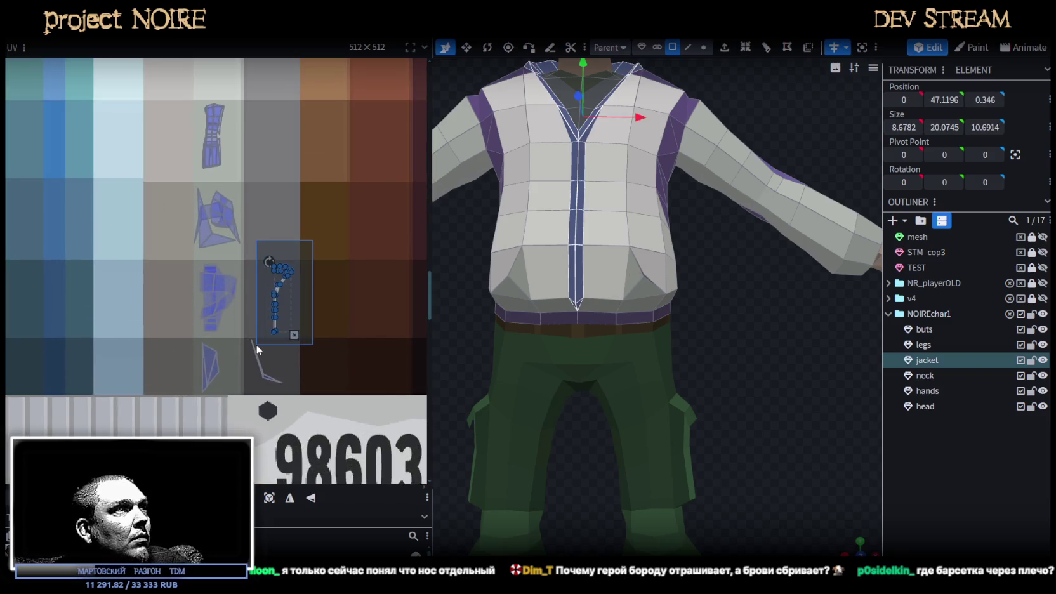
Move the zipper UV island onto the light-blue palette column
scroll(292, 305, down, 2)
scroll(309, 350, down, 2)
middle_drag(309, 351, 409, 362)
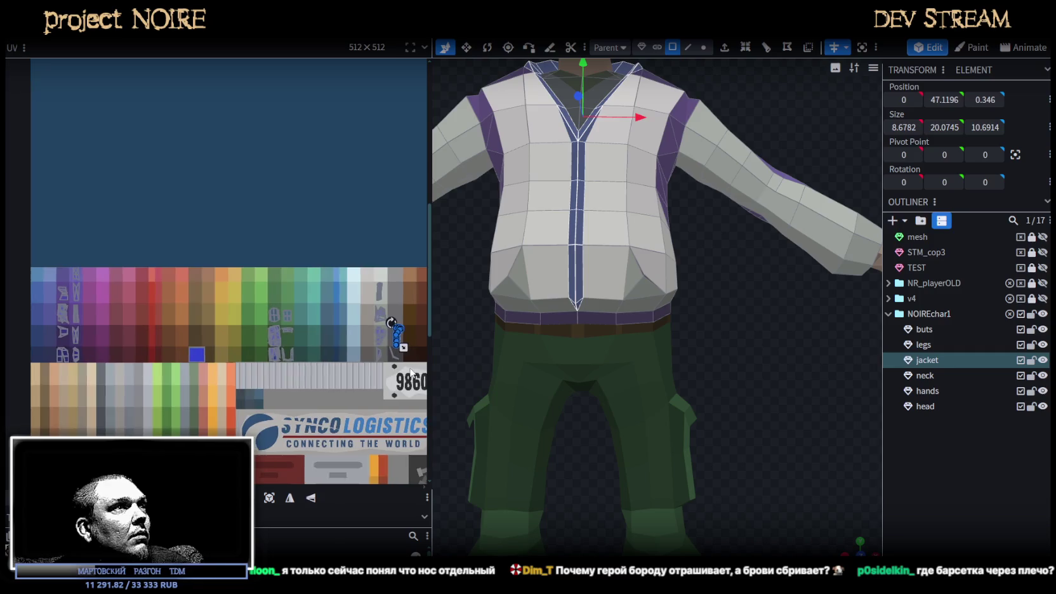
scroll(399, 360, up, 1)
scroll(368, 328, up, 1)
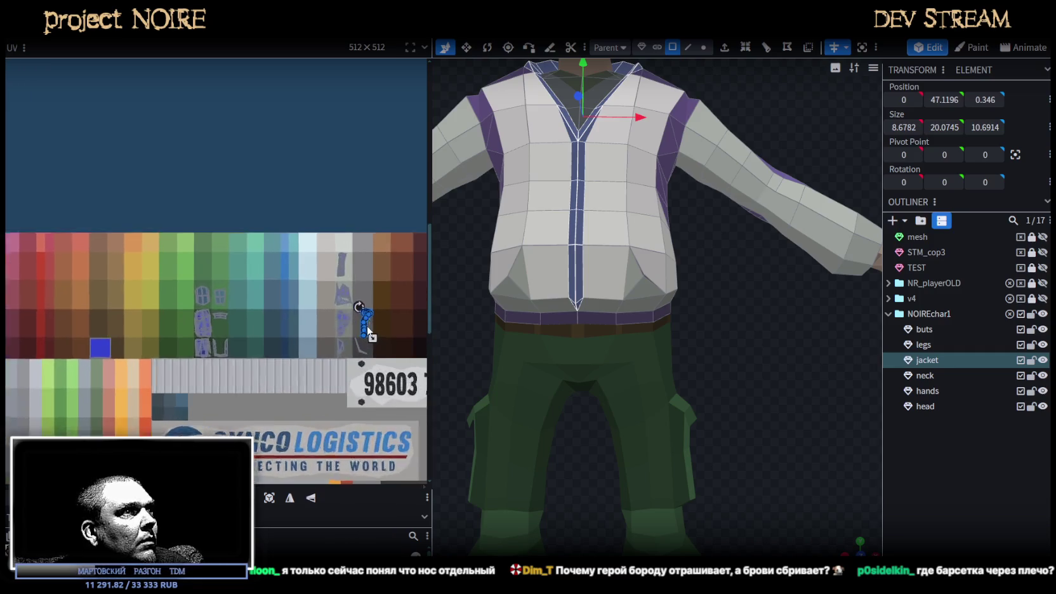
scroll(365, 326, up, 1)
scroll(361, 323, up, 2)
scroll(362, 323, up, 2)
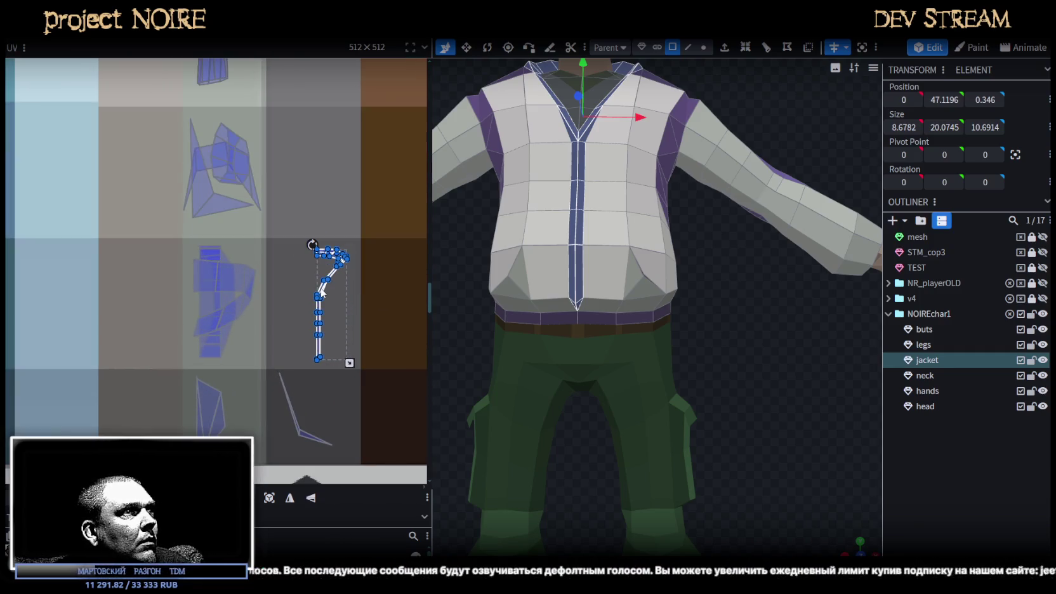
drag(291, 321, 65, 322)
scroll(65, 322, down, 2)
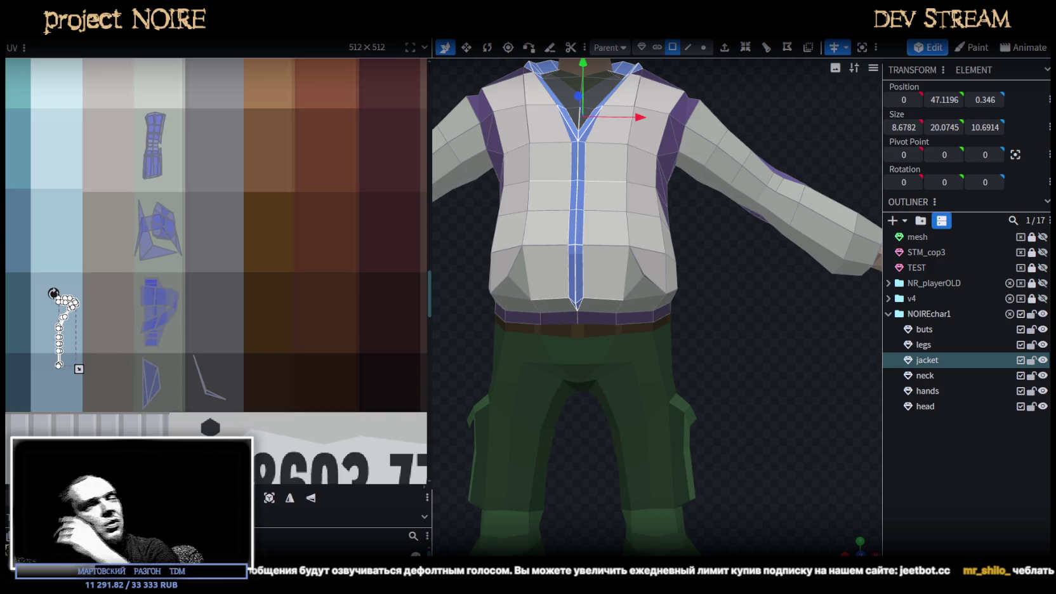
Reselect the strip's whole UV island and shift it up-left, then down-left
click(62, 328)
scroll(48, 322, down, 3)
middle_drag(91, 333, 382, 344)
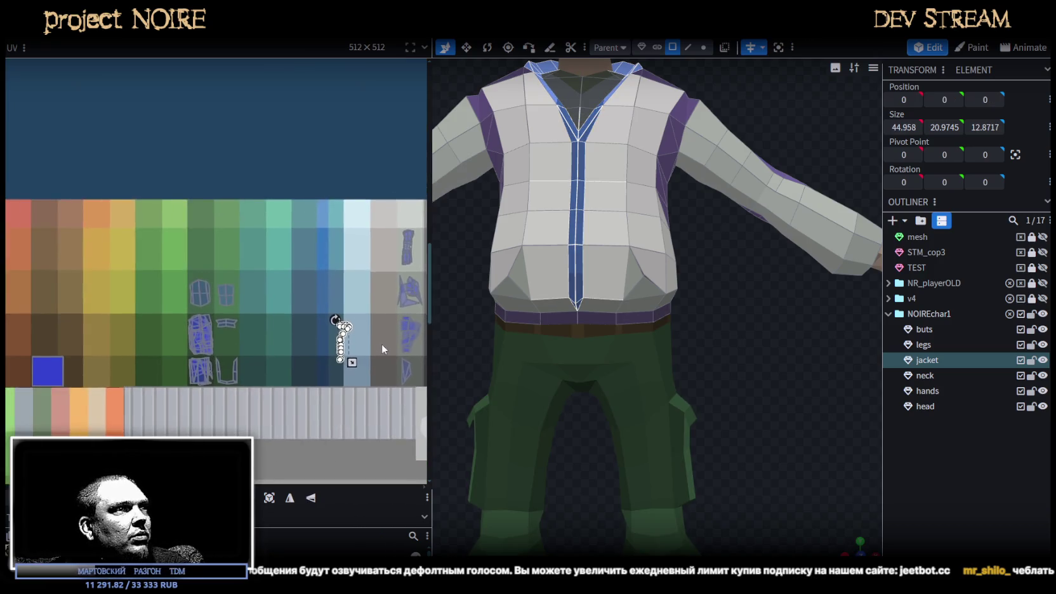
scroll(381, 344, up, 1)
scroll(347, 347, up, 1)
scroll(345, 343, up, 1)
scroll(342, 330, up, 1)
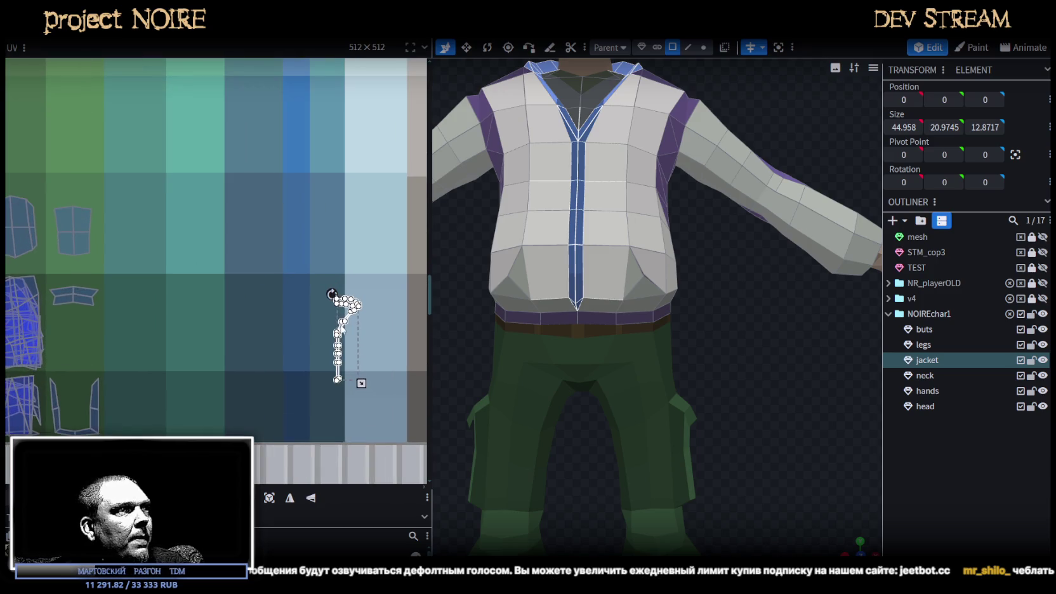
drag(310, 269, 360, 368)
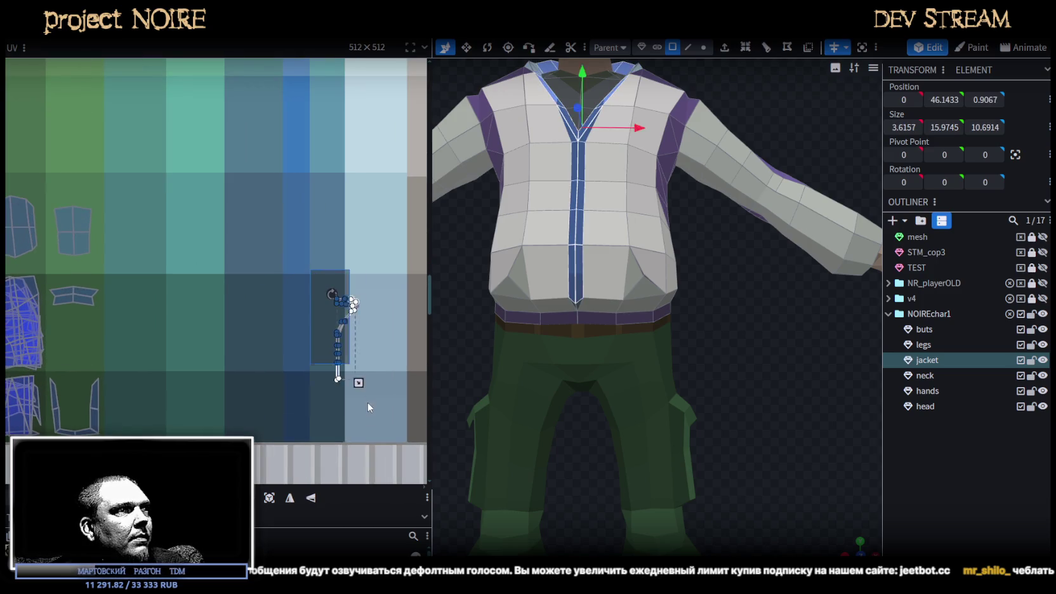
mouse_move(348, 322)
mouse_down()
mouse_move(87, 158)
mouse_move(35, 106)
mouse_up()
middle_drag(89, 205, 384, 294)
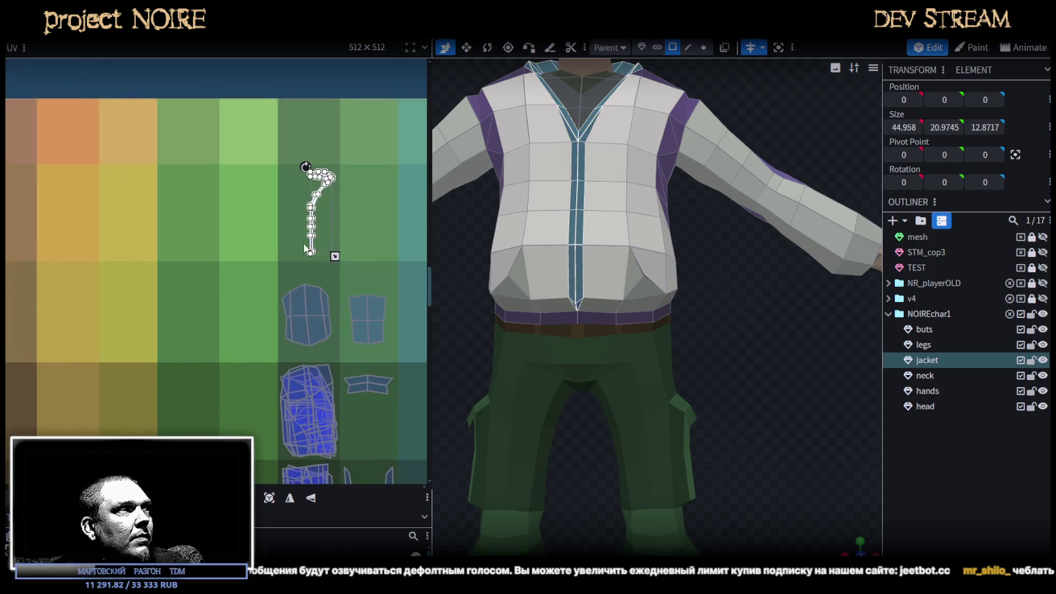
drag(314, 250, 85, 375)
Drag the strip UV island onto the blue cells, recolouring the front strip
scroll(119, 370, down, 2)
middle_drag(119, 371, 406, 377)
scroll(388, 359, down, 1)
drag(405, 326, 14, 223)
scroll(117, 324, up, 2)
middle_drag(231, 314, 429, 278)
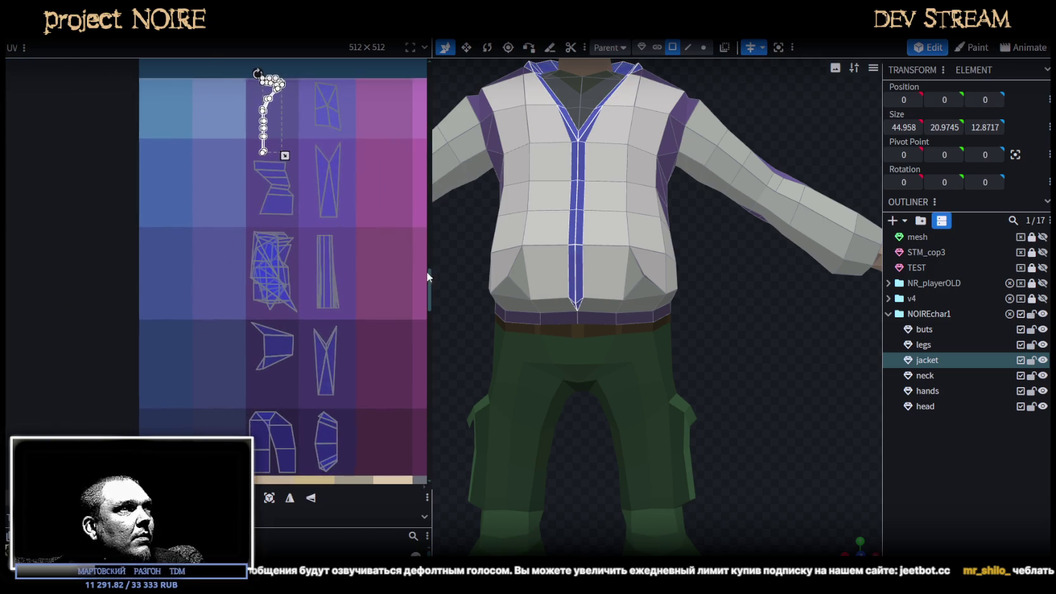
mouse_move(262, 151)
mouse_down()
mouse_move(184, 320)
mouse_move(219, 437)
mouse_up()
Rotate the strip island 90° to horizontal, shrink and place it on purple, then deselect
scroll(219, 436, up, 1)
scroll(219, 436, up, 1)
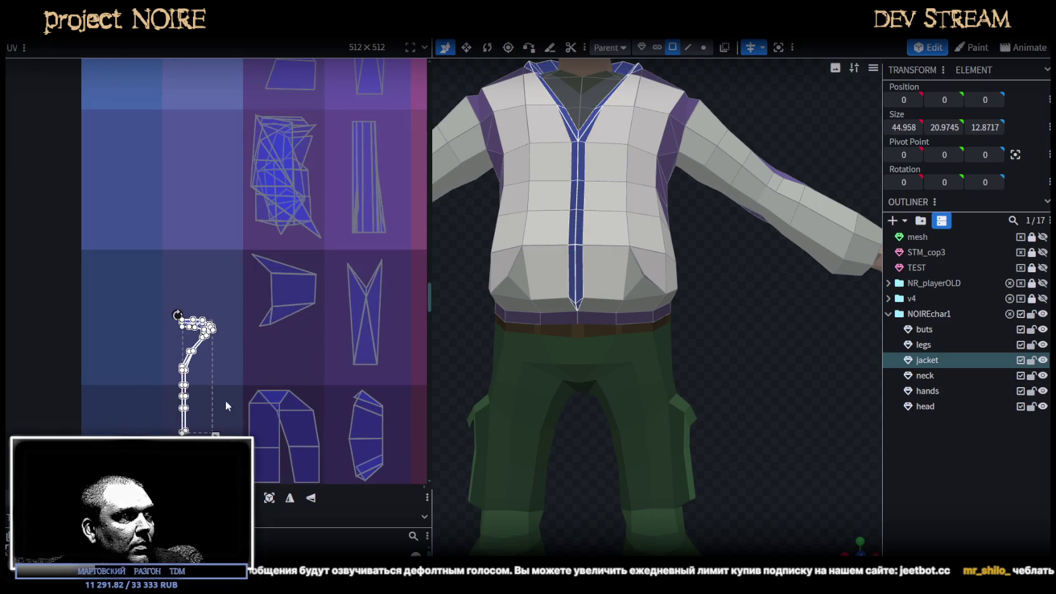
right_click(199, 345)
click(267, 474)
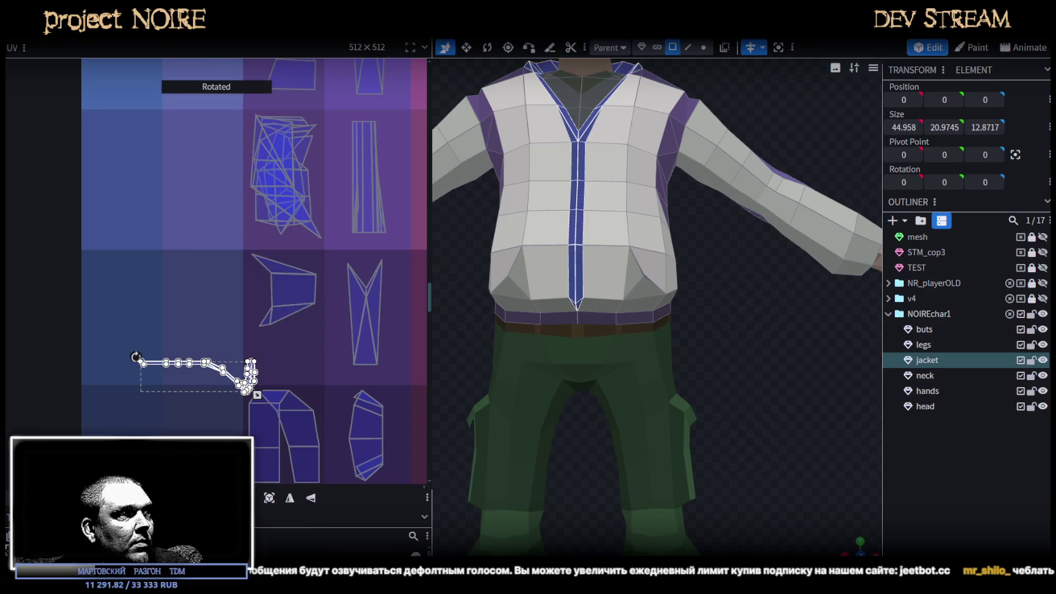
drag(215, 371, 323, 365)
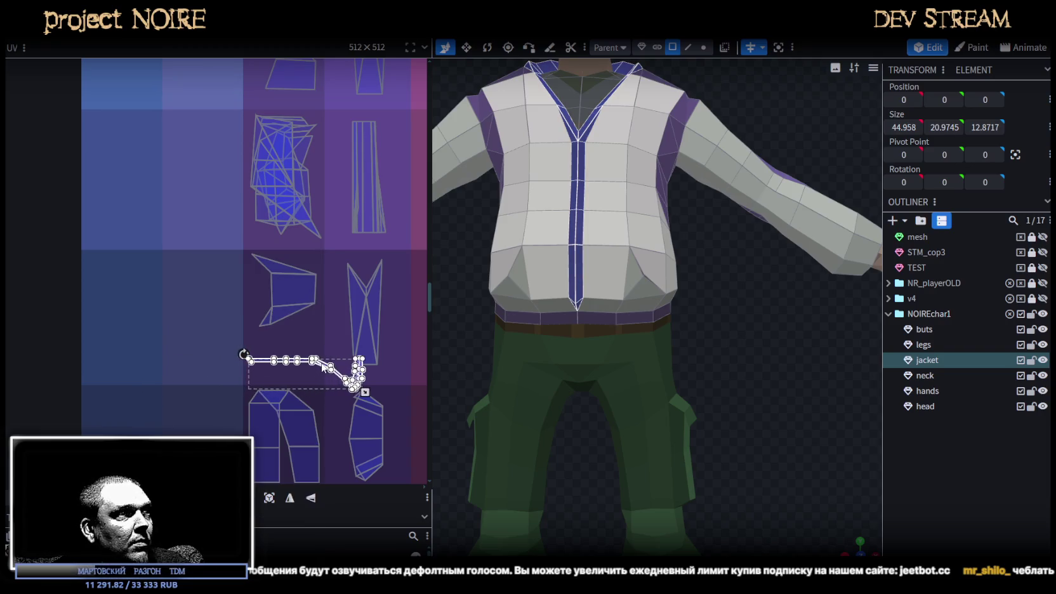
drag(365, 388, 323, 377)
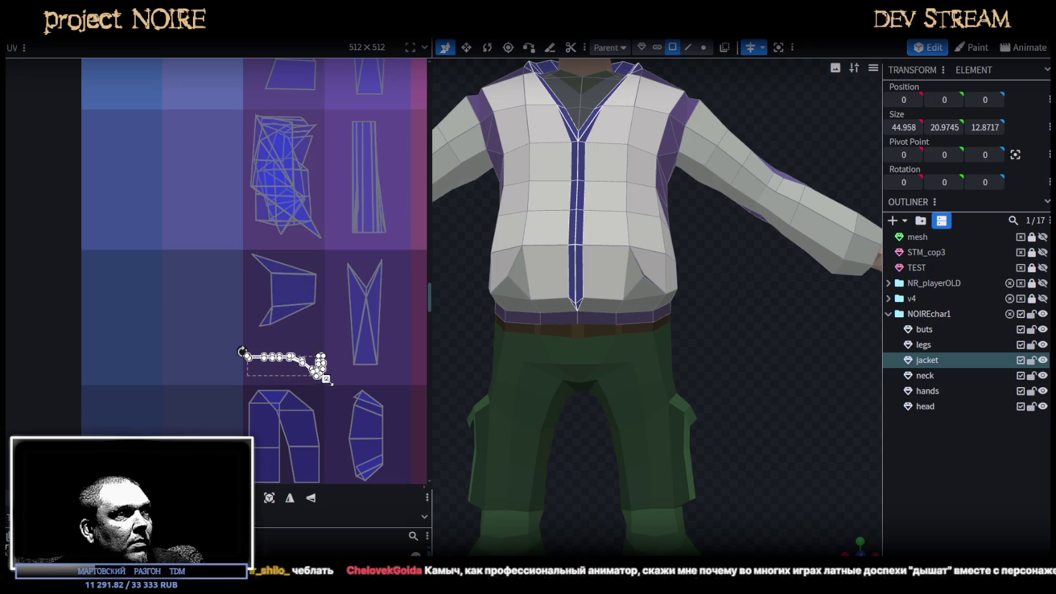
scroll(322, 378, up, 1)
scroll(321, 376, up, 2)
mouse_move(288, 355)
mouse_down()
mouse_move(286, 307)
mouse_move(318, 384)
mouse_up()
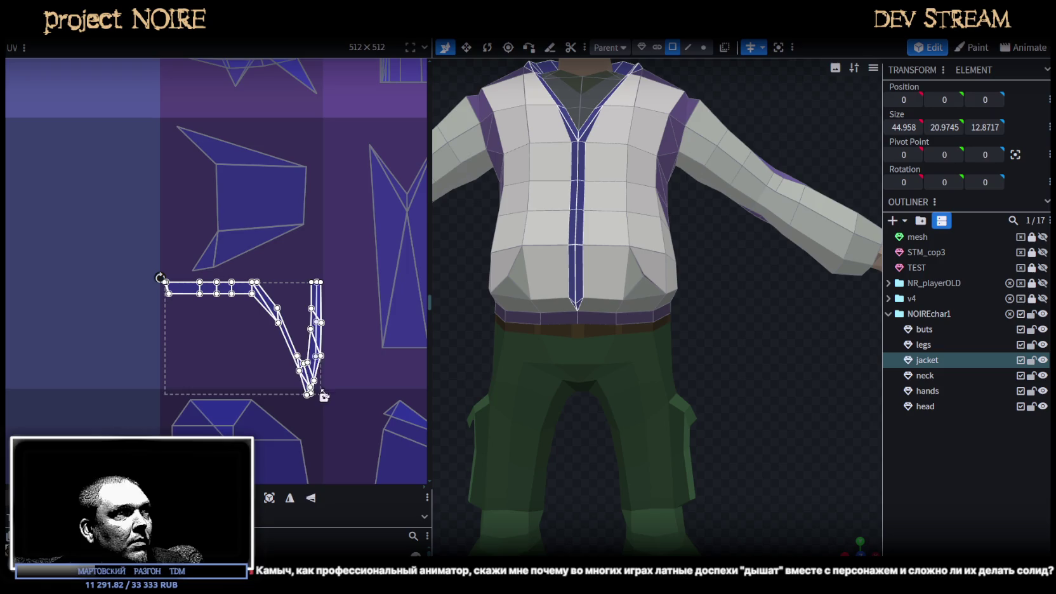
key(Escape)
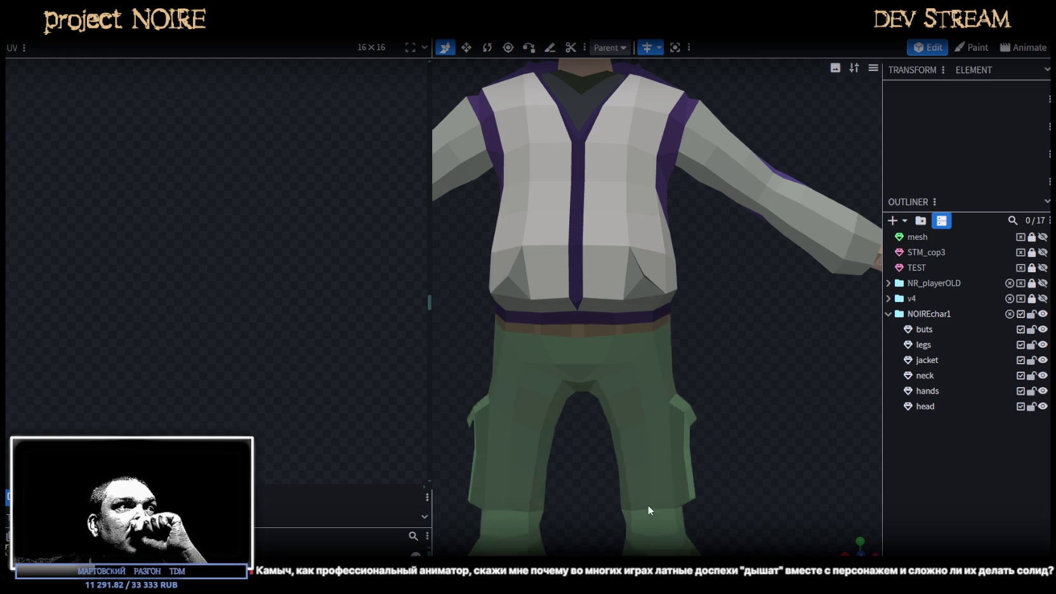
Widen the 3D view to show NoirePlayer.png and PolygonStreetRacer_Texture_01_A.png, inspect the jacket, then return to Unity
drag(433, 303, 236, 302)
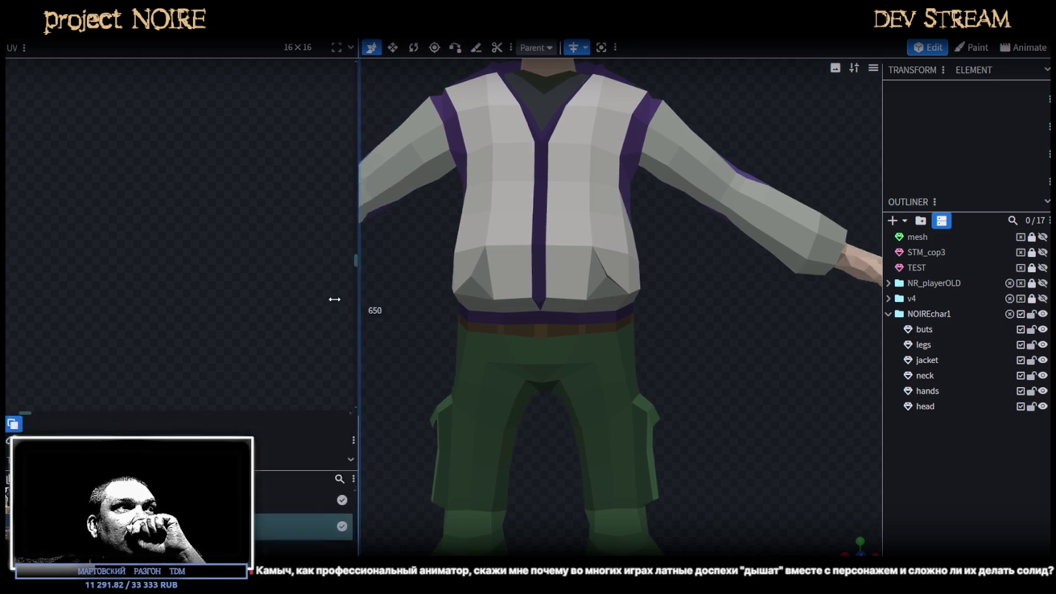
drag(638, 390, 497, 205)
click(496, 205)
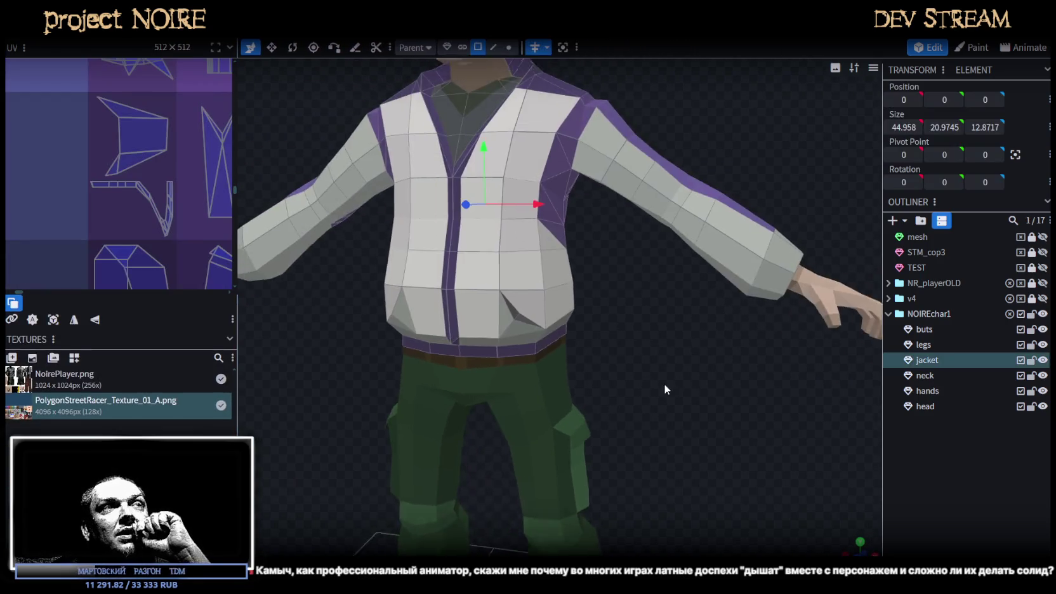
drag(664, 383, 695, 393)
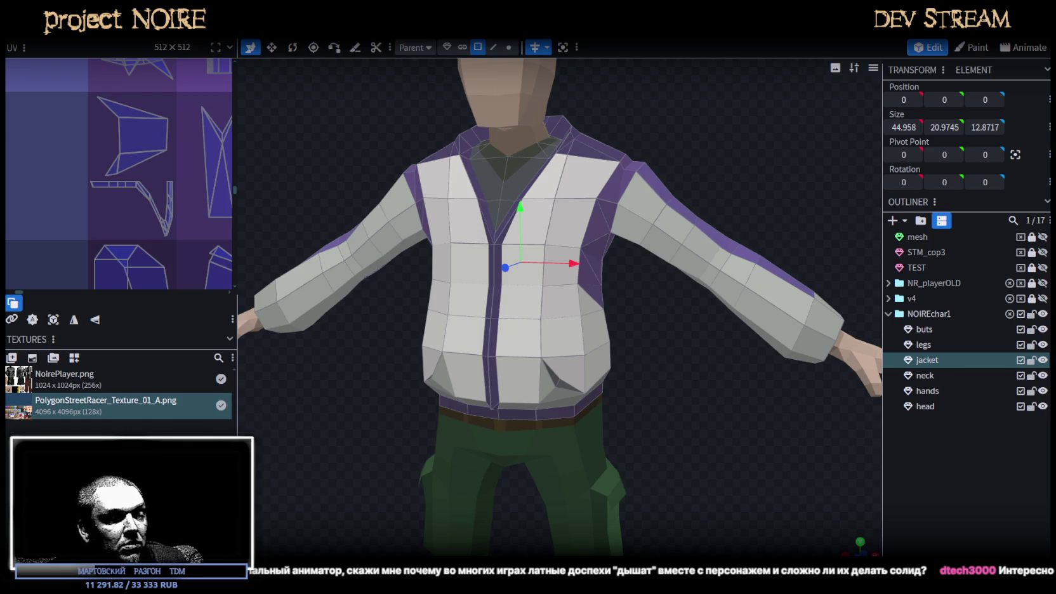
key(alt+Tab)
mouse_move(483, 294)
right_down()
mouse_move(520, 172)
mouse_move(482, 210)
right_up()
Frame the jacket in the Scene view, then right-click the mixamorig:Spine2 bone in the Hierarchy
click(508, 260)
key(f)
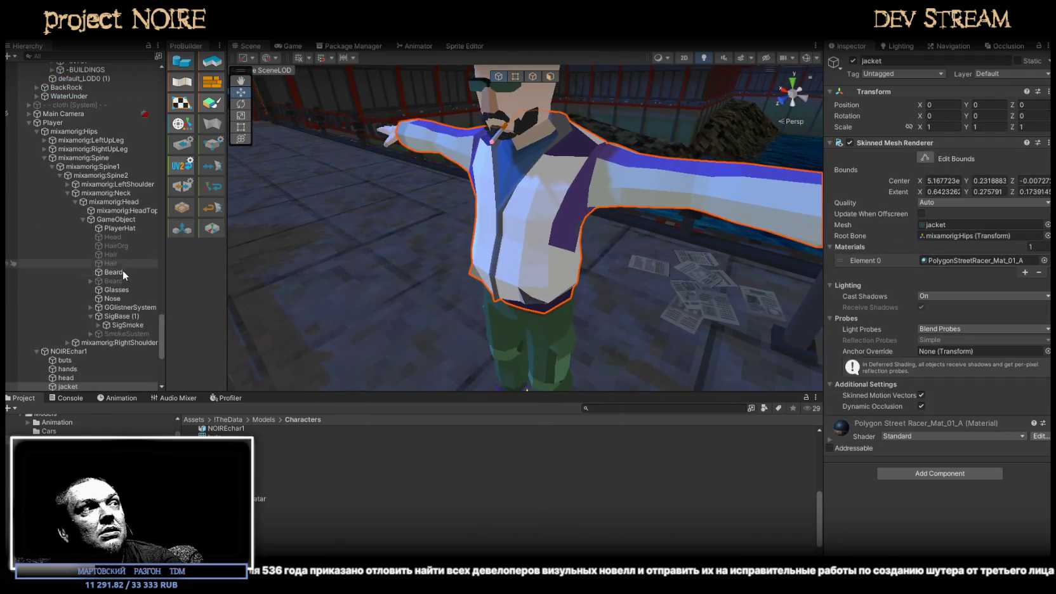
scroll(118, 311, down, 3)
scroll(115, 345, down, 3)
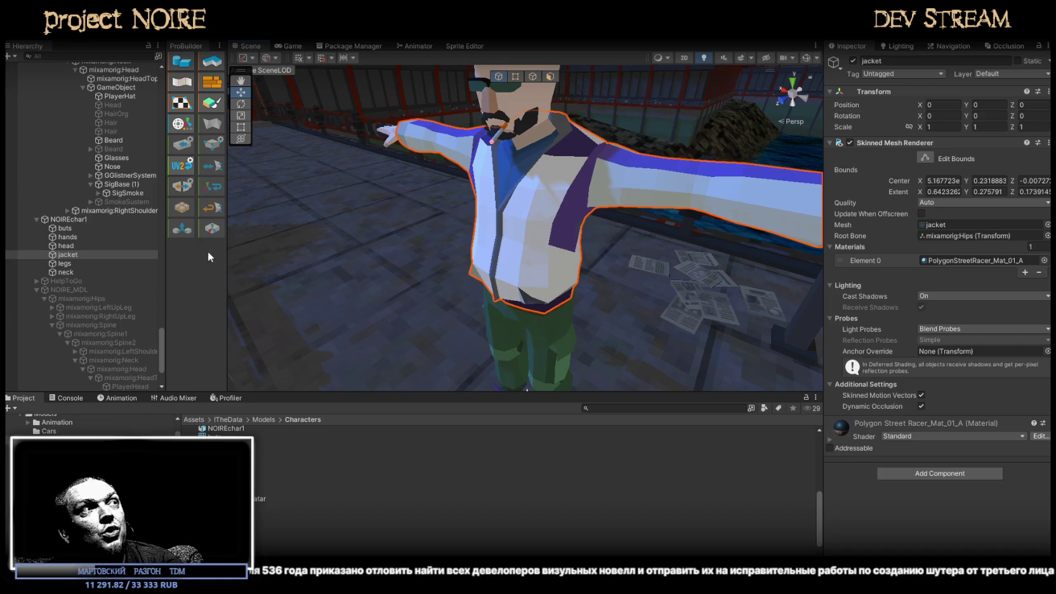
scroll(112, 206, up, 5)
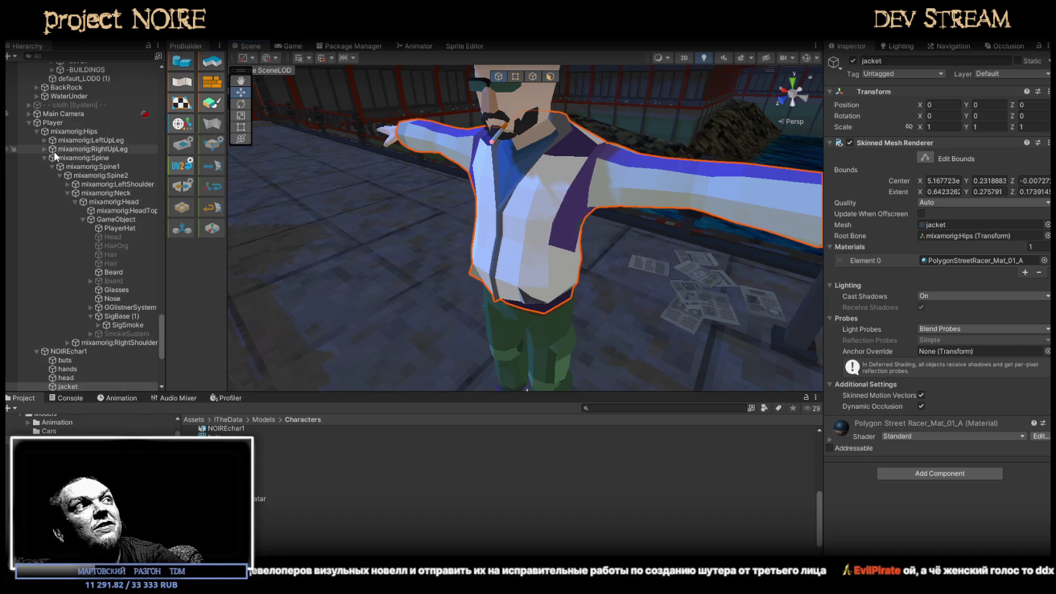
click(109, 175)
alt+drag(396, 214, 561, 223)
right_click(106, 175)
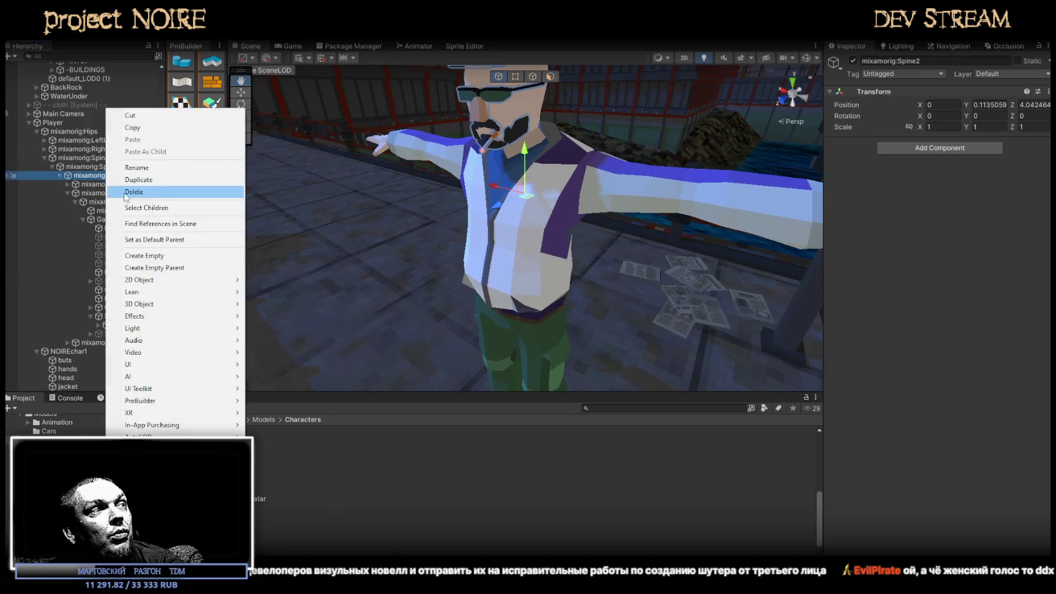
mouse_move(139, 303)
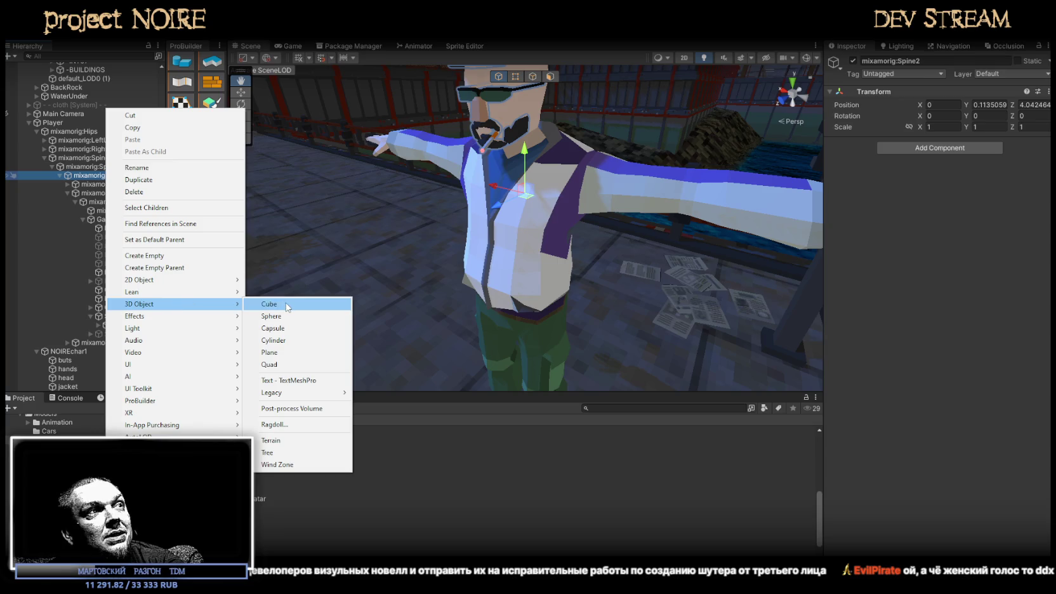
Create a cube under Spine2, scale it to about 0.337, and nudge and rotate it into the chest
click(287, 305)
key(f)
key(r)
drag(550, 203, 517, 227)
mouse_move(518, 227)
alt+right_down()
mouse_move(557, 210)
mouse_move(483, 217)
alt+right_up()
key(w)
mouse_move(468, 232)
mouse_down()
mouse_move(460, 216)
mouse_move(501, 240)
mouse_up()
key(e)
key(w)
scroll(486, 231, up, 3)
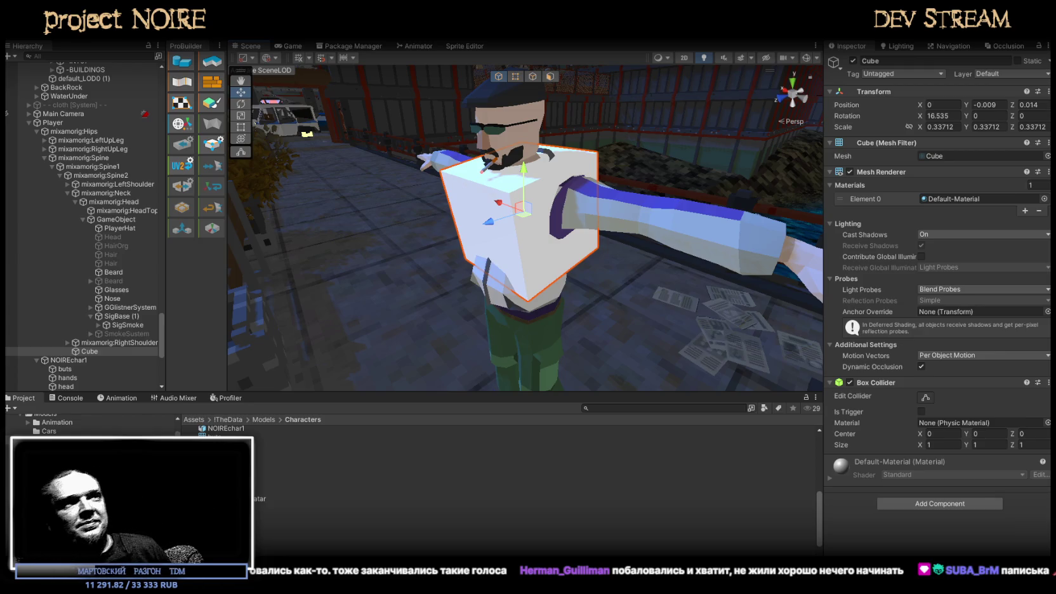
Delete the test cube and switch back to the jacket model in Blockbench
mouse_move(645, 299)
right_down()
mouse_move(608, 280)
mouse_move(625, 280)
mouse_move(569, 267)
right_up()
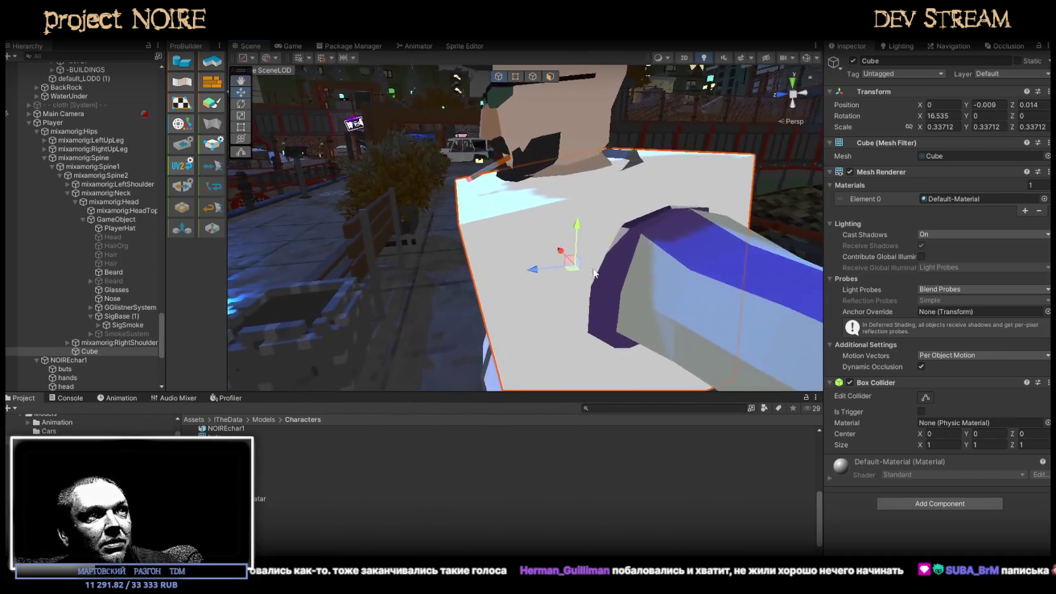
key(f)
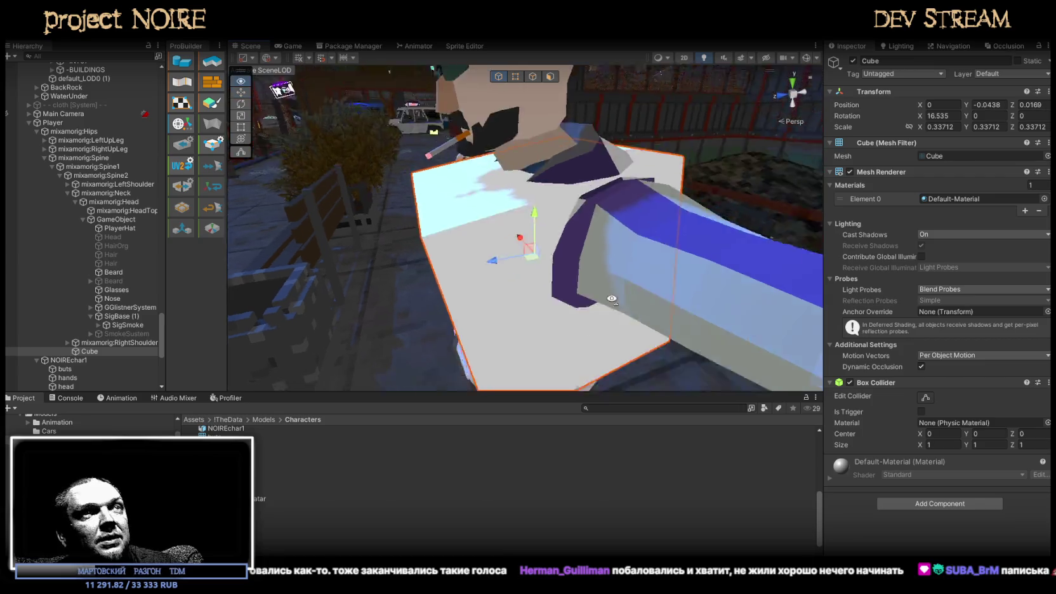
key(Delete)
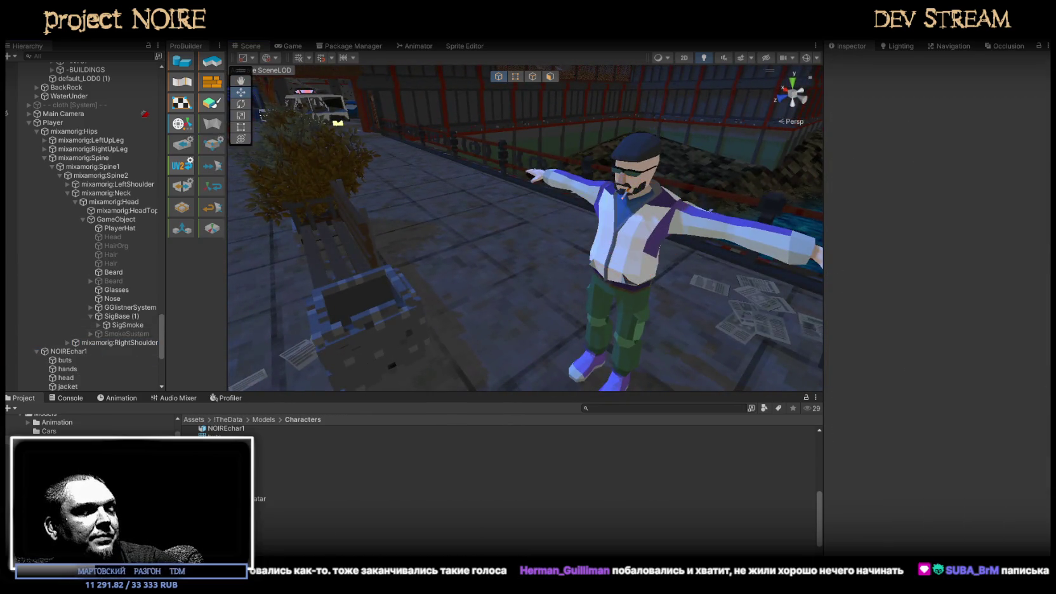
key(alt+Tab)
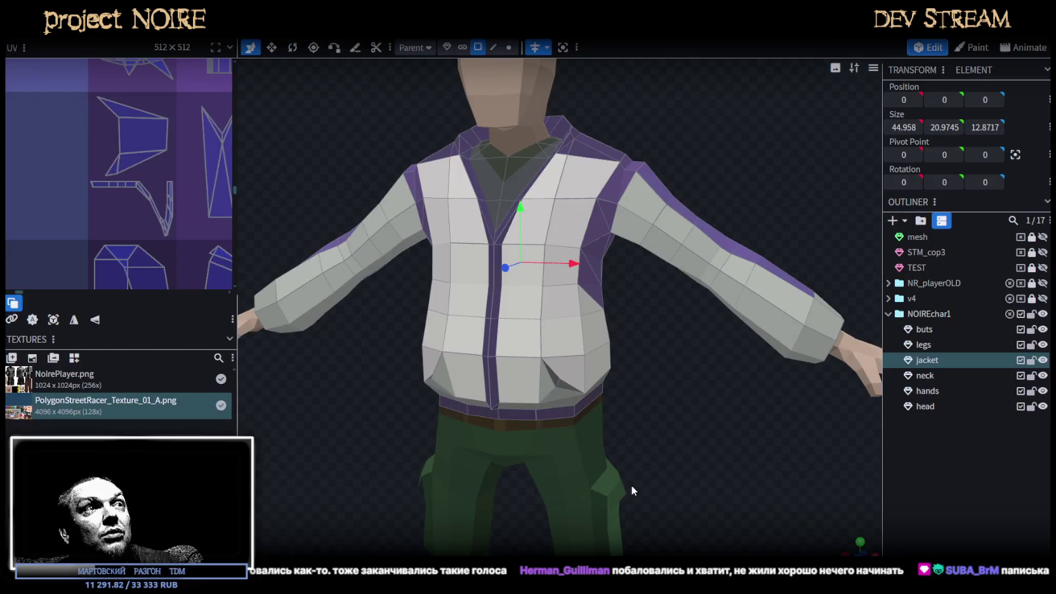
Orbit round to the character's back and save the model with Ctrl+S
scroll(631, 485, down, 3)
mouse_move(675, 417)
mouse_down()
mouse_move(583, 371)
mouse_move(679, 383)
mouse_up()
scroll(679, 384, up, 3)
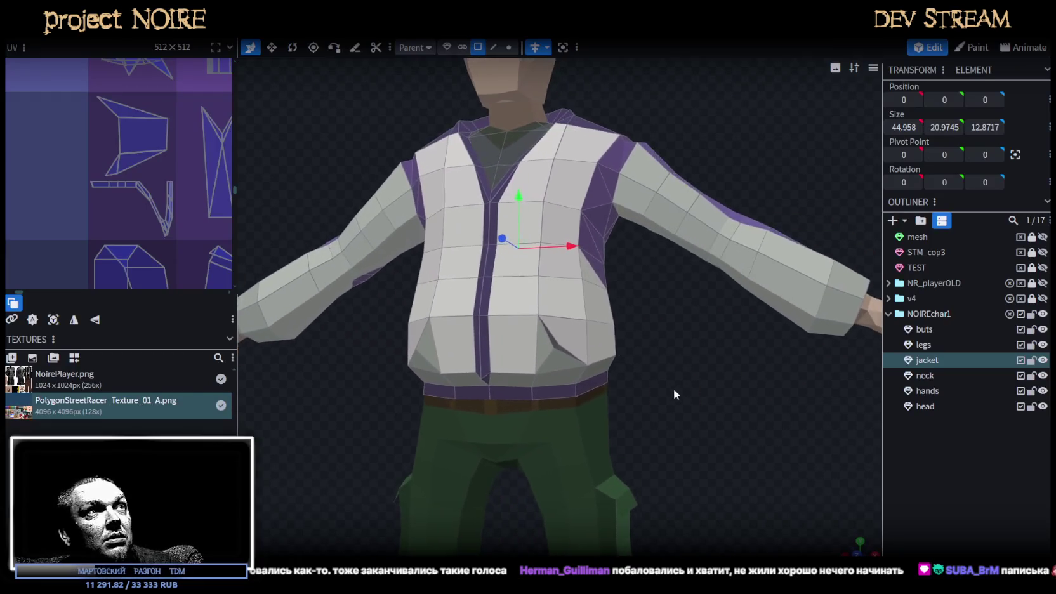
scroll(699, 419, down, 2)
scroll(704, 482, down, 3)
scroll(691, 444, up, 2)
mouse_move(691, 398)
mouse_down()
mouse_move(360, 377)
mouse_move(418, 420)
mouse_move(706, 414)
mouse_move(696, 369)
mouse_move(562, 309)
mouse_up()
scroll(402, 388, up, 2)
key(ctrl+s)
Select the five jacket faces across the upper-back shoulder area
scroll(712, 280, up, 2)
scroll(707, 321, up, 2)
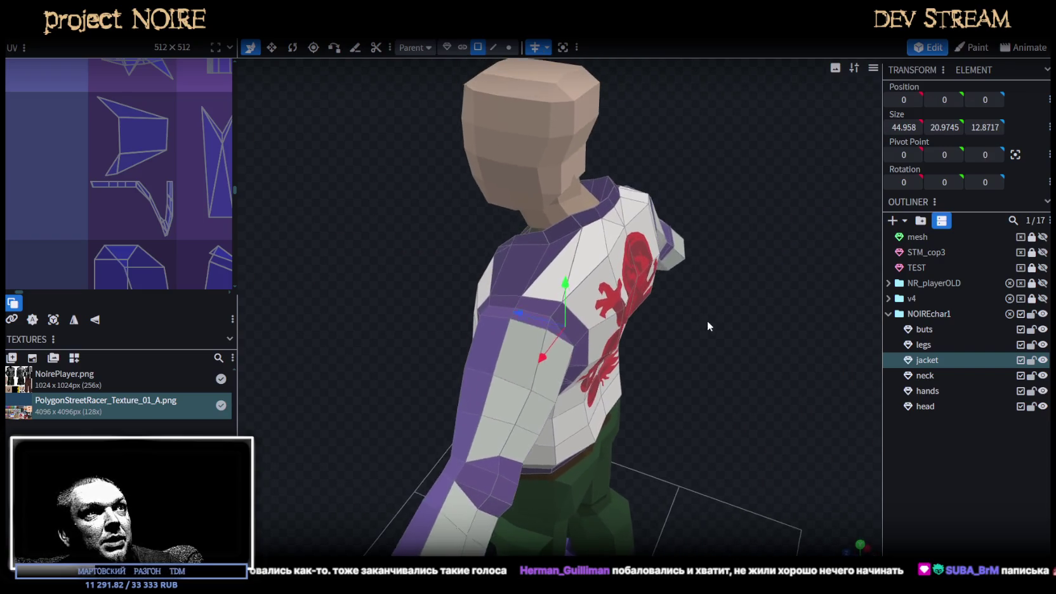
click(558, 270)
click(586, 234)
shift+click(615, 227)
shift+click(594, 210)
shift+click(635, 214)
drag(633, 197, 555, 226)
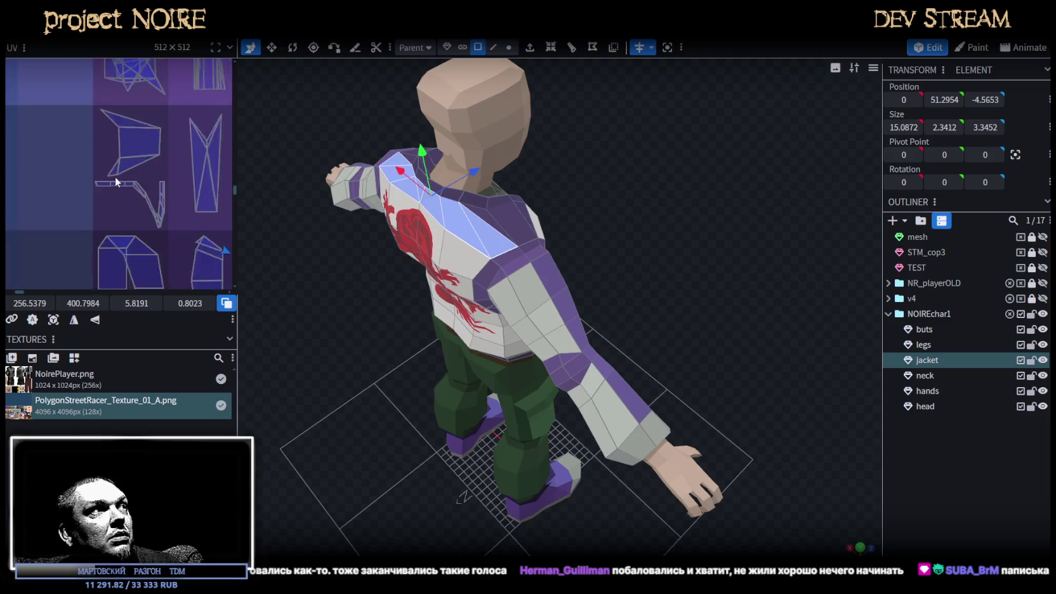
Enlarge the shoulder faces' UV island and move it to another texture area
scroll(104, 168, down, 2)
scroll(107, 166, down, 2)
scroll(63, 203, down, 2)
scroll(93, 259, down, 1)
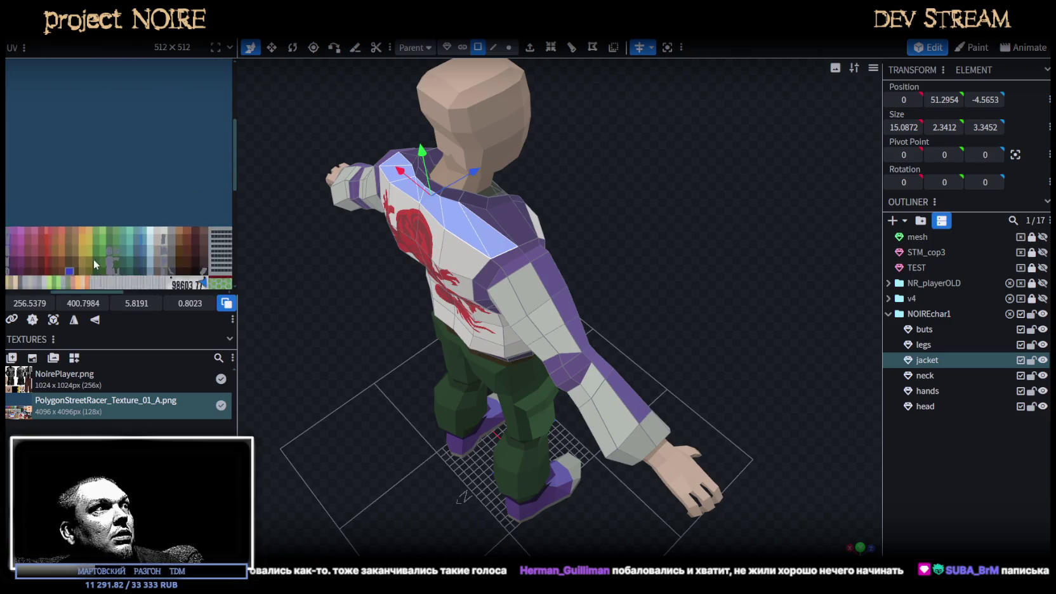
scroll(93, 259, up, 2)
scroll(89, 228, up, 1)
scroll(84, 197, up, 2)
scroll(79, 173, up, 2)
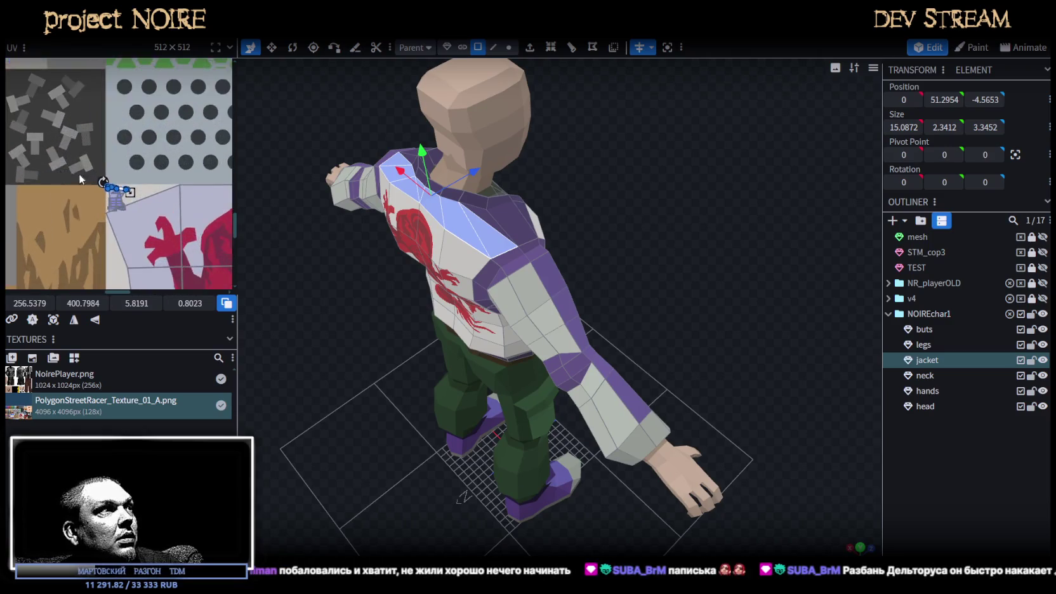
scroll(79, 179, up, 2)
scroll(75, 140, up, 1)
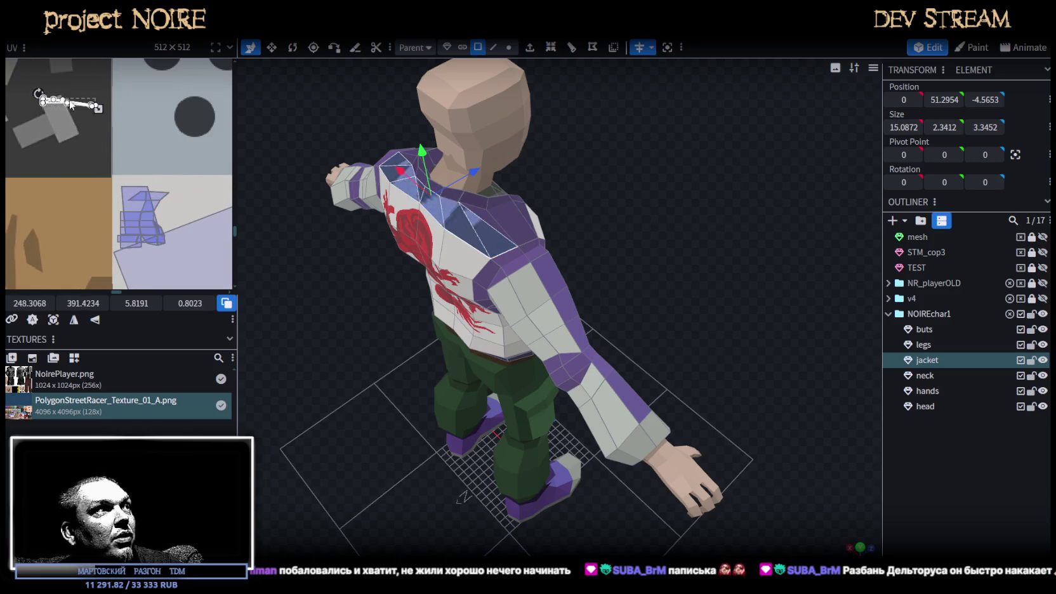
scroll(36, 163, down, 2)
scroll(164, 173, down, 1)
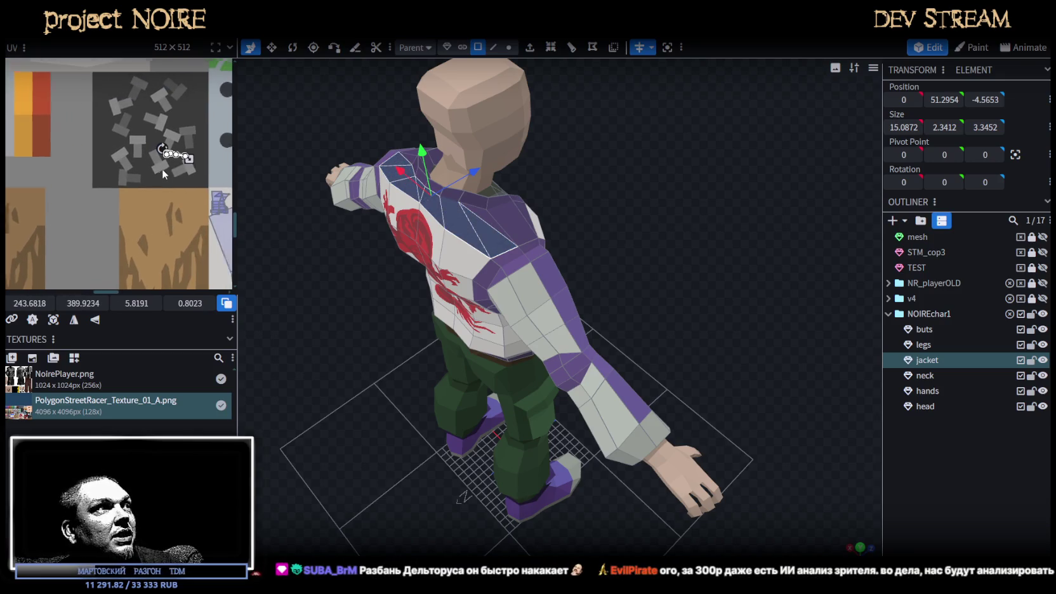
drag(164, 174, 171, 170)
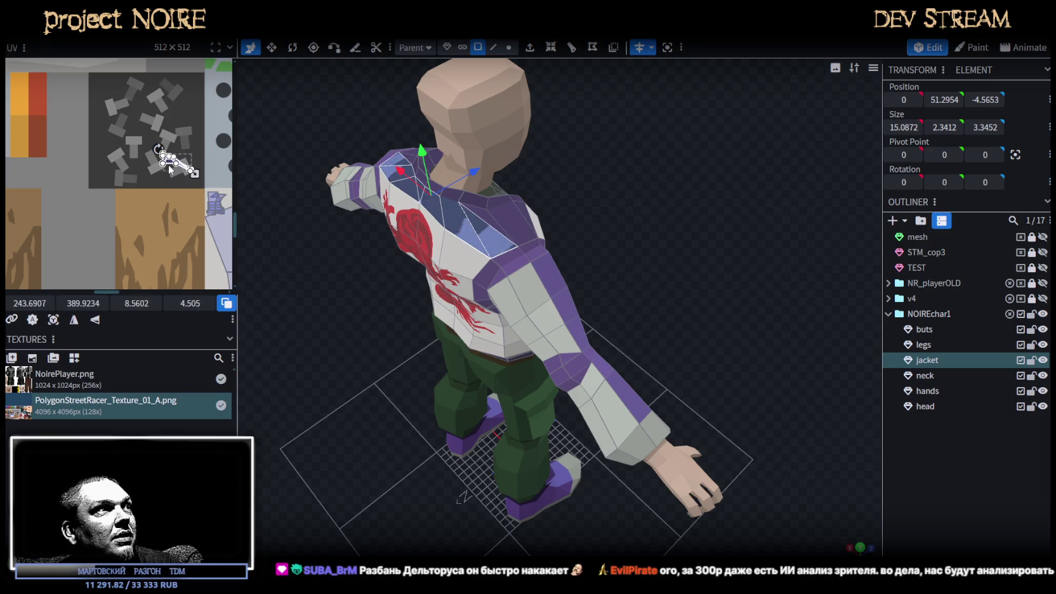
drag(171, 169, 164, 198)
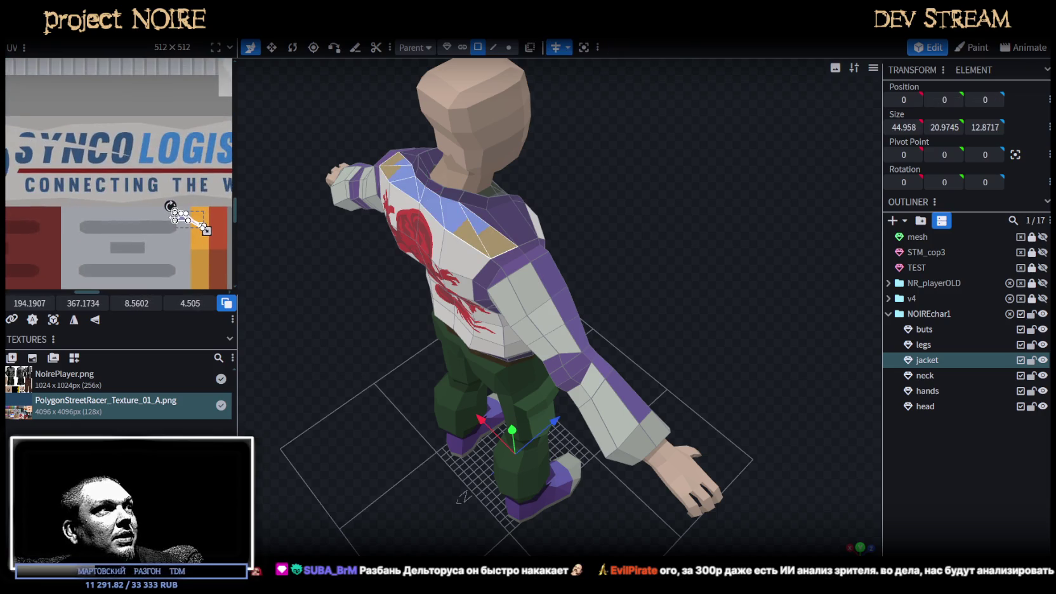
Widen the UV editor and drag the island onto a purple swatch, turning the shoulder yoke purple
middle_drag(164, 198, 203, 254)
drag(236, 194, 321, 194)
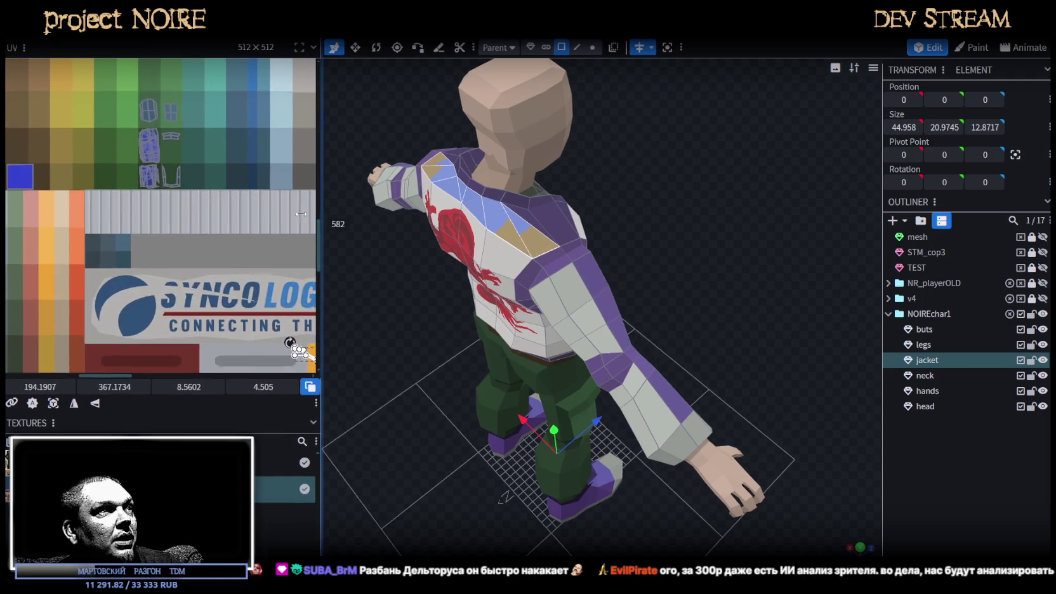
scroll(223, 251, up, 2)
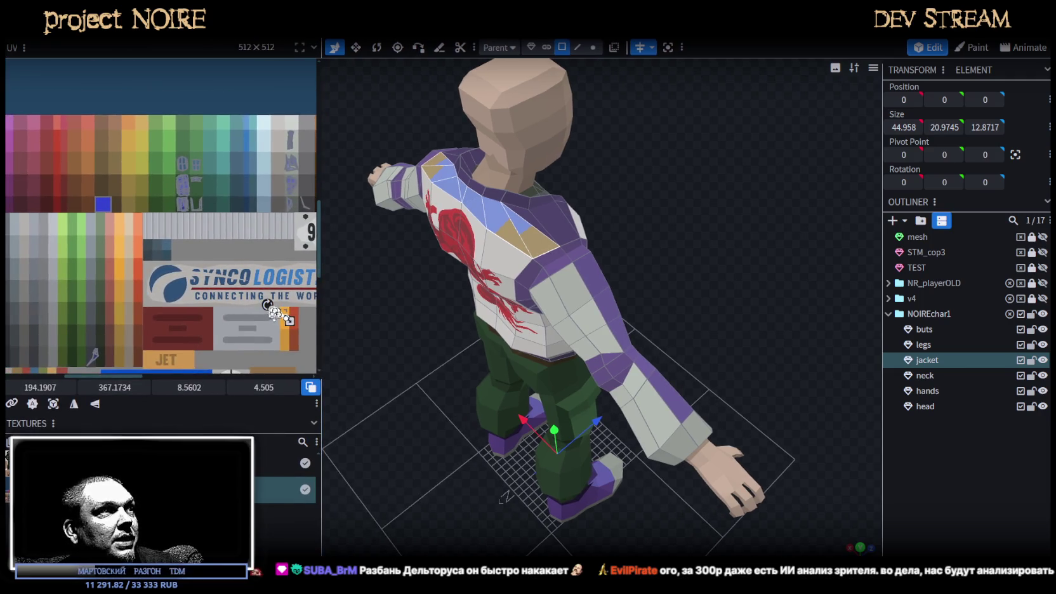
scroll(272, 314, up, 2)
drag(270, 308, 23, 78)
middle_drag(23, 77, 235, 214)
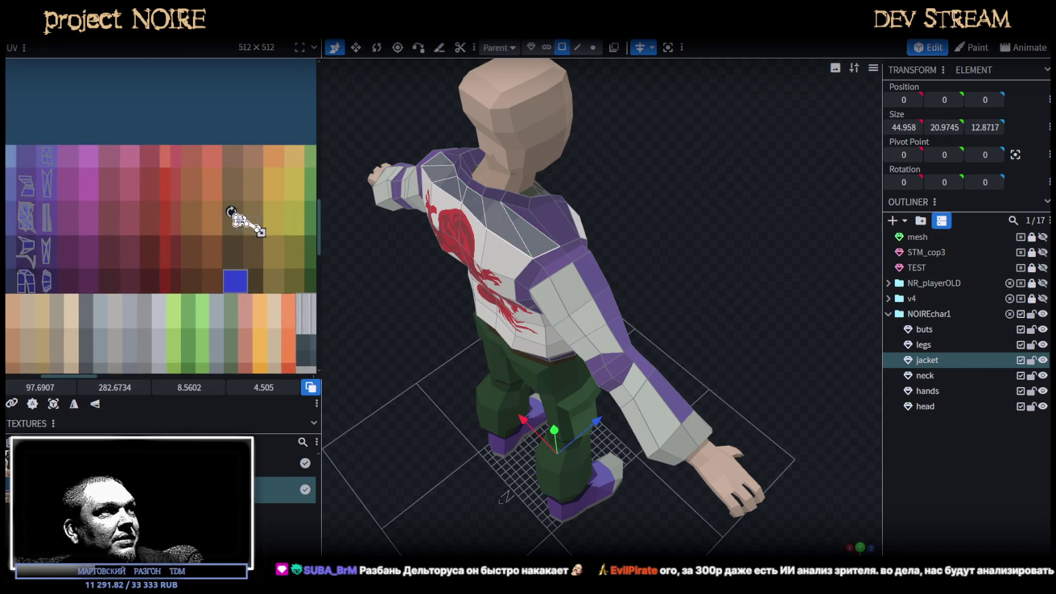
mouse_move(236, 221)
mouse_down()
mouse_move(117, 238)
mouse_move(100, 261)
mouse_up()
drag(692, 232, 573, 211)
click(553, 216)
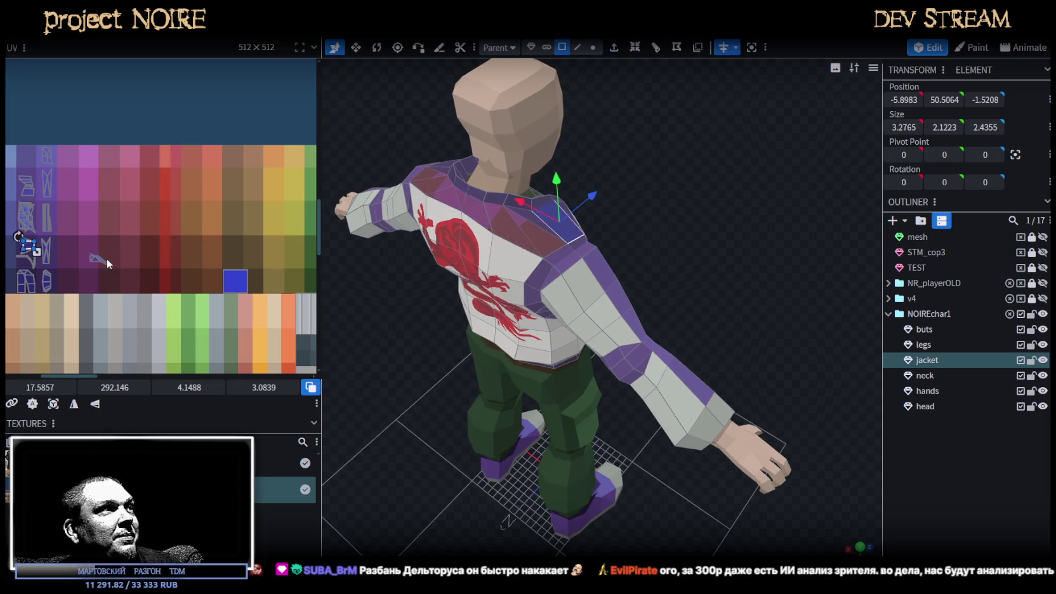
Select the shoulder UV island and move it left into the blue texture area
scroll(107, 258, up, 3)
drag(136, 278, 61, 237)
scroll(177, 235, up, 2)
scroll(223, 236, up, 2)
scroll(207, 235, up, 2)
drag(206, 254, 16, 251)
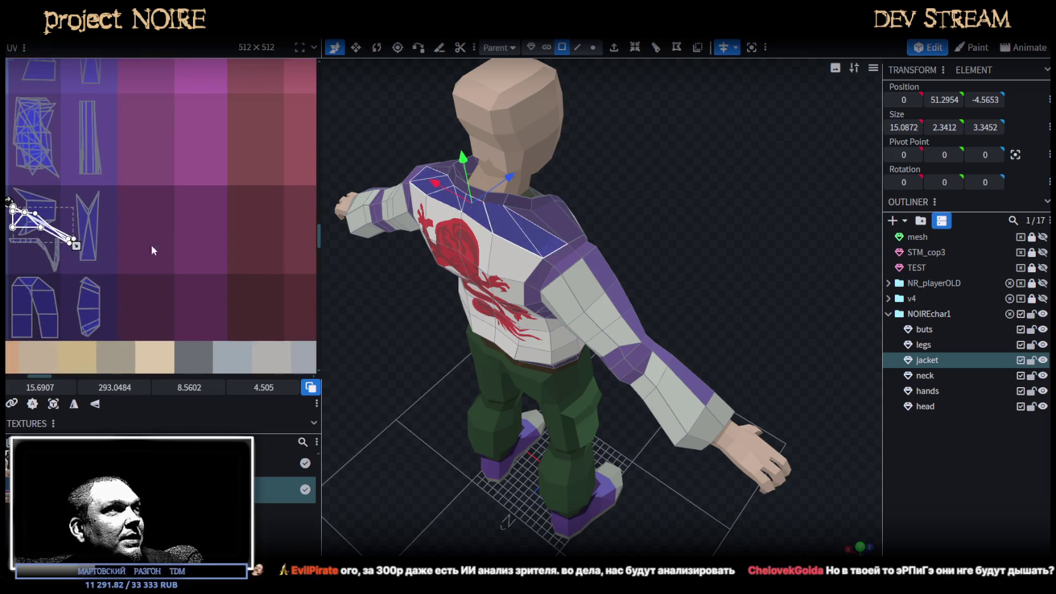
scroll(101, 190, left, 3)
scroll(179, 235, up, 2)
Rotate the island 90° upright, mirror it on X, nudge it into place, and narrow the UV panel
drag(211, 245, 277, 211)
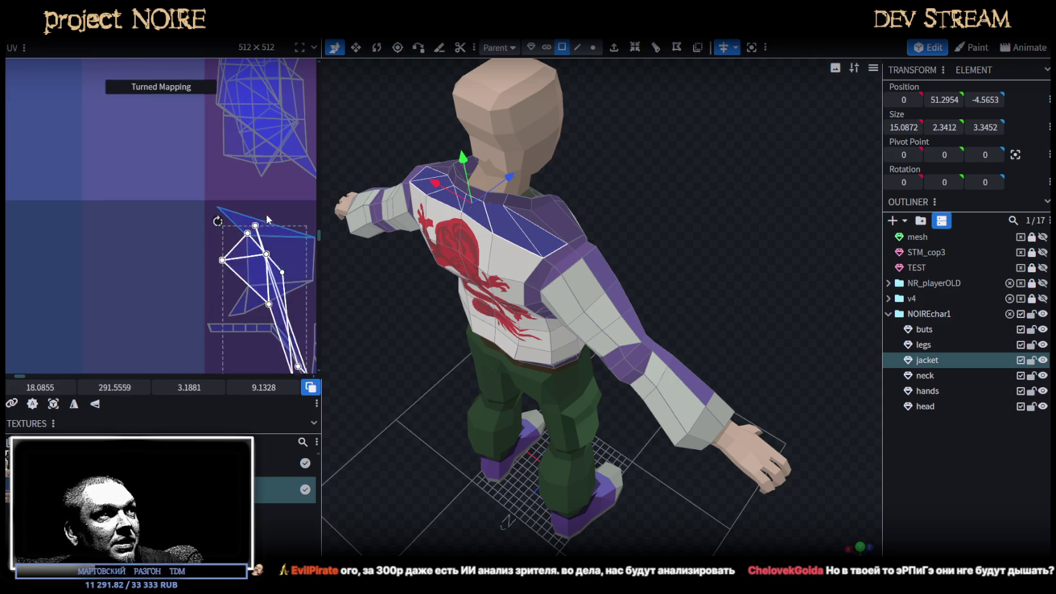
drag(257, 266, 235, 252)
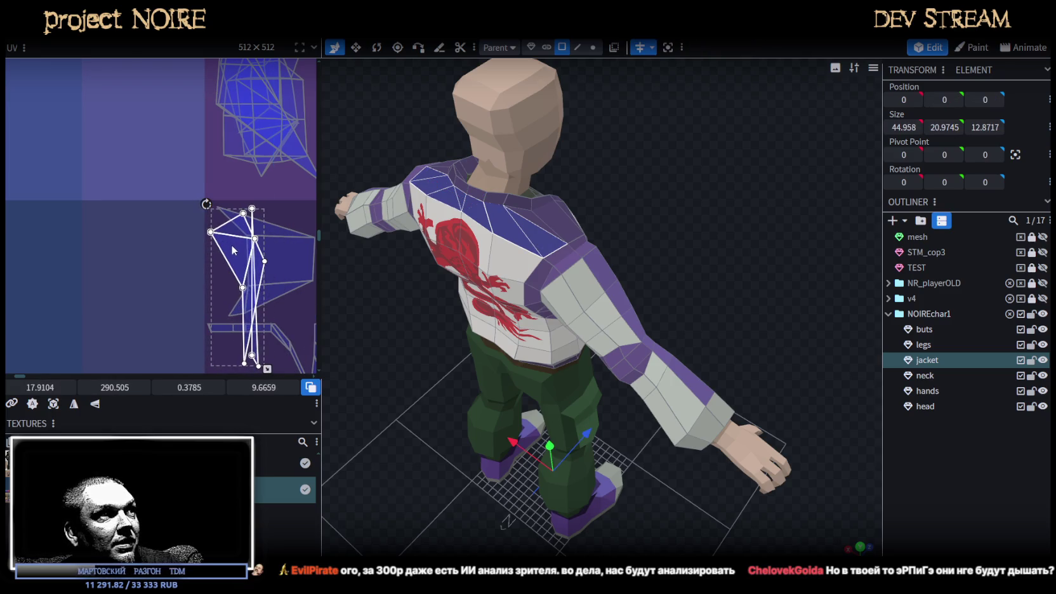
click(75, 406)
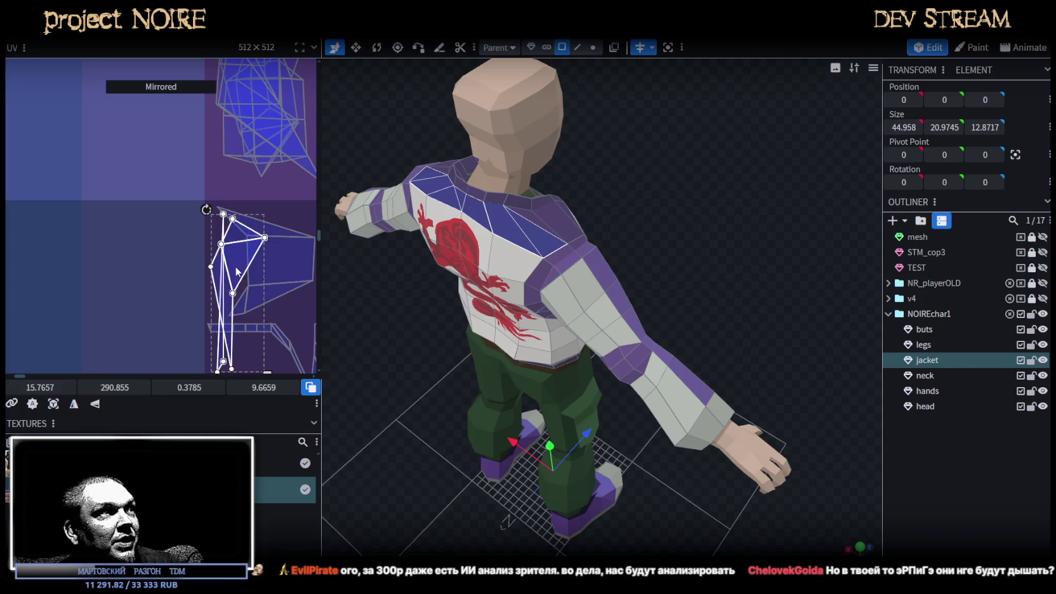
drag(239, 259, 236, 260)
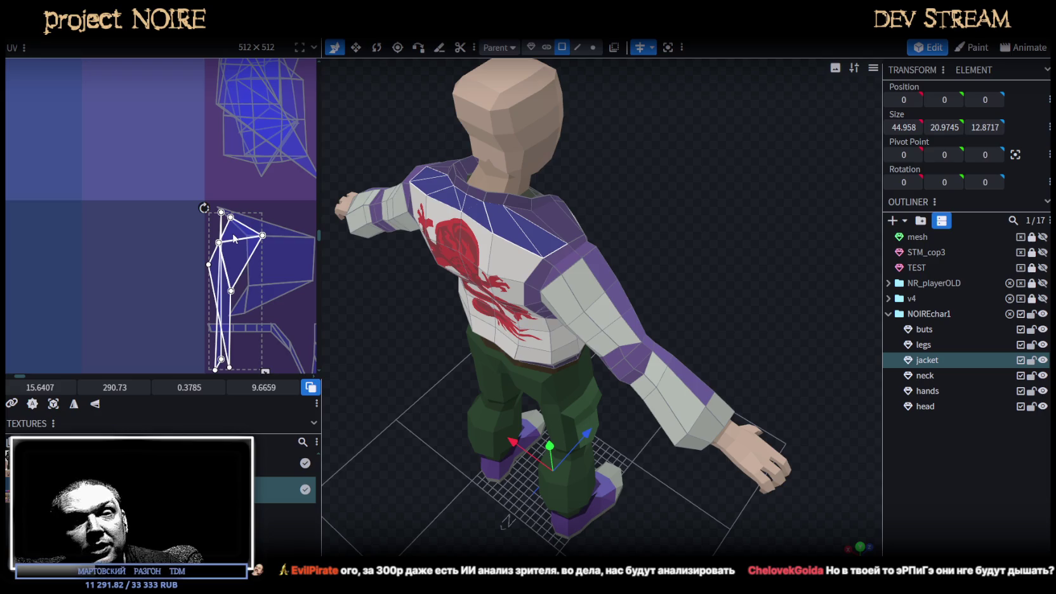
mouse_move(321, 158)
mouse_down()
mouse_move(156, 145)
mouse_move(196, 144)
mouse_up()
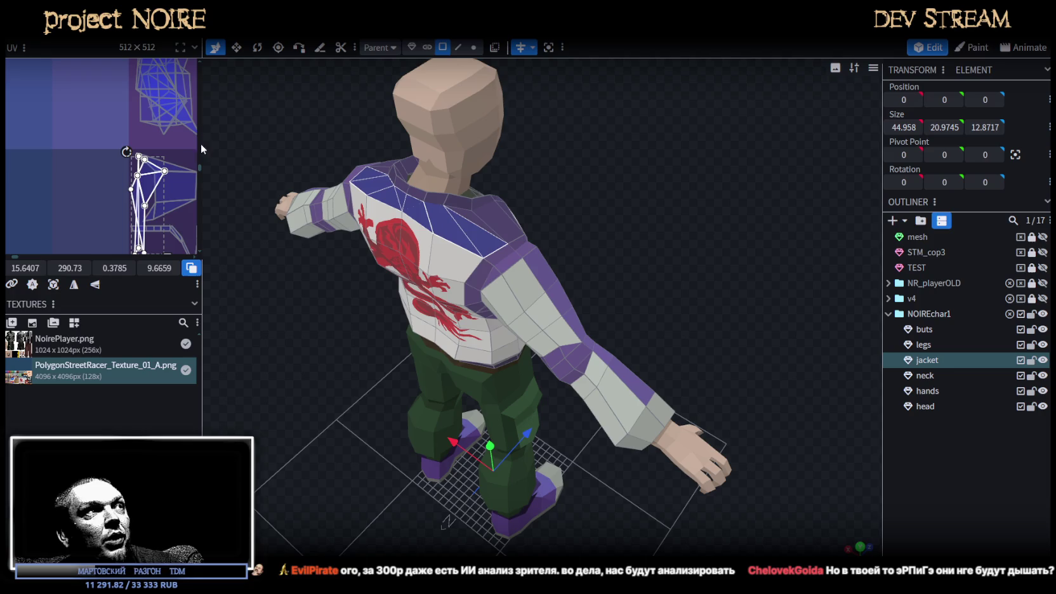
In vertex mode, push a jacket shoulder vertex back by 0.2
drag(201, 149, 260, 148)
click(841, 470)
mouse_move(841, 465)
mouse_down()
mouse_move(663, 374)
mouse_move(576, 364)
mouse_move(729, 427)
mouse_move(529, 245)
mouse_move(583, 235)
mouse_up()
click(570, 305)
mouse_move(569, 305)
mouse_down()
mouse_move(658, 301)
mouse_move(673, 276)
mouse_move(675, 297)
mouse_move(701, 297)
mouse_move(658, 275)
mouse_up()
click(533, 47)
click(564, 268)
mouse_move(804, 310)
mouse_down()
mouse_move(473, 242)
mouse_move(483, 267)
mouse_move(430, 283)
mouse_move(563, 238)
mouse_up()
drag(537, 201, 541, 208)
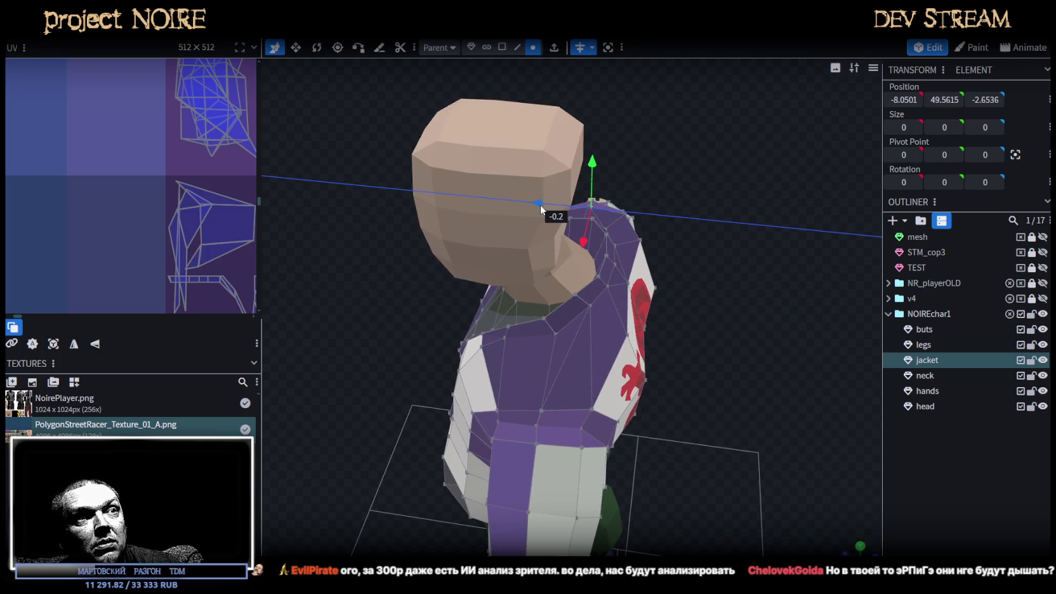
Orbit around the jacket to check it from the back and front views
mouse_move(656, 251)
mouse_down()
mouse_move(510, 268)
mouse_move(508, 241)
mouse_move(693, 255)
mouse_move(674, 303)
mouse_move(613, 348)
mouse_move(647, 367)
mouse_move(717, 311)
mouse_move(737, 311)
mouse_up()
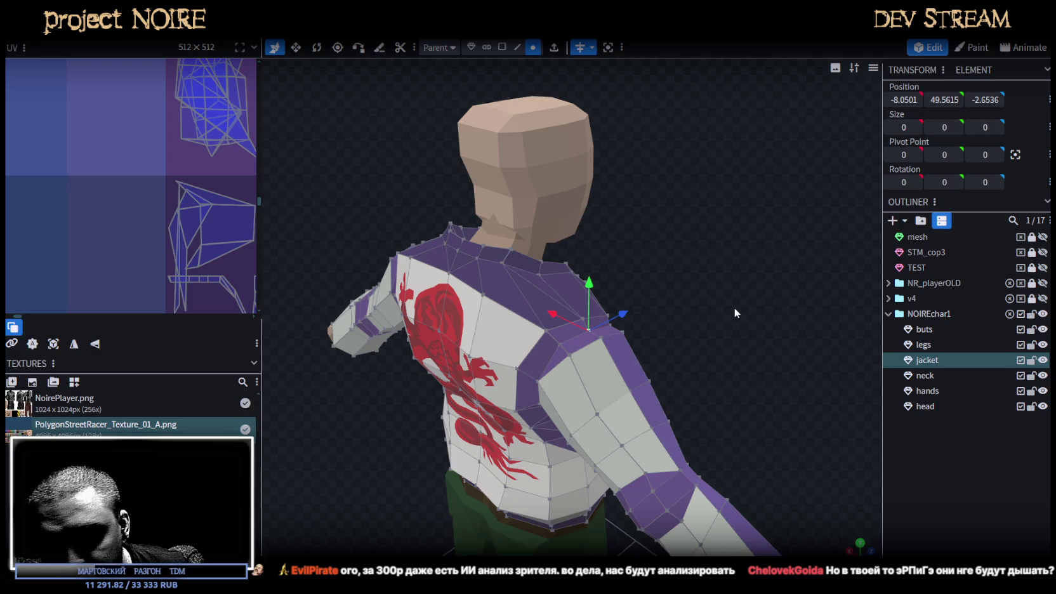
scroll(772, 342, down, 2)
drag(772, 343, 931, 513)
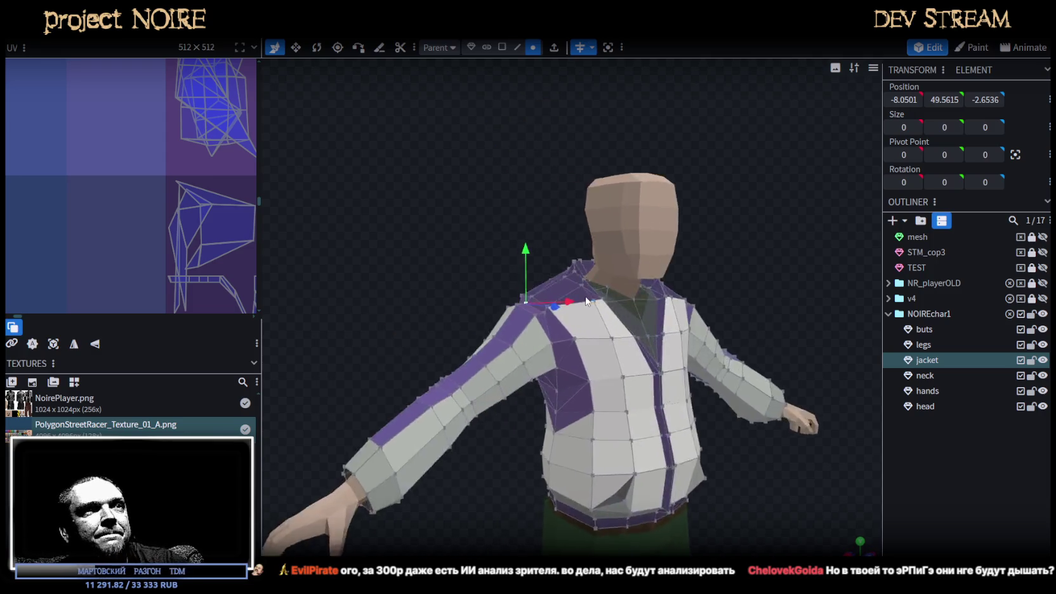
scroll(825, 476, down, 2)
click(765, 442)
scroll(660, 225, up, 2)
mouse_move(660, 224)
mouse_down()
mouse_move(649, 344)
mouse_move(609, 334)
mouse_up()
click(609, 334)
scroll(658, 392, up, 2)
mouse_move(657, 392)
mouse_down()
mouse_move(611, 392)
mouse_move(872, 385)
mouse_move(805, 396)
mouse_move(720, 373)
mouse_move(802, 371)
mouse_move(754, 373)
mouse_up()
Lower the jacket's bottom hem edge loop by 0.5 to Y 34.4933
mouse_move(515, 357)
mouse_down()
mouse_move(737, 367)
mouse_move(758, 483)
mouse_up()
scroll(786, 493, up, 3)
scroll(704, 446, up, 2)
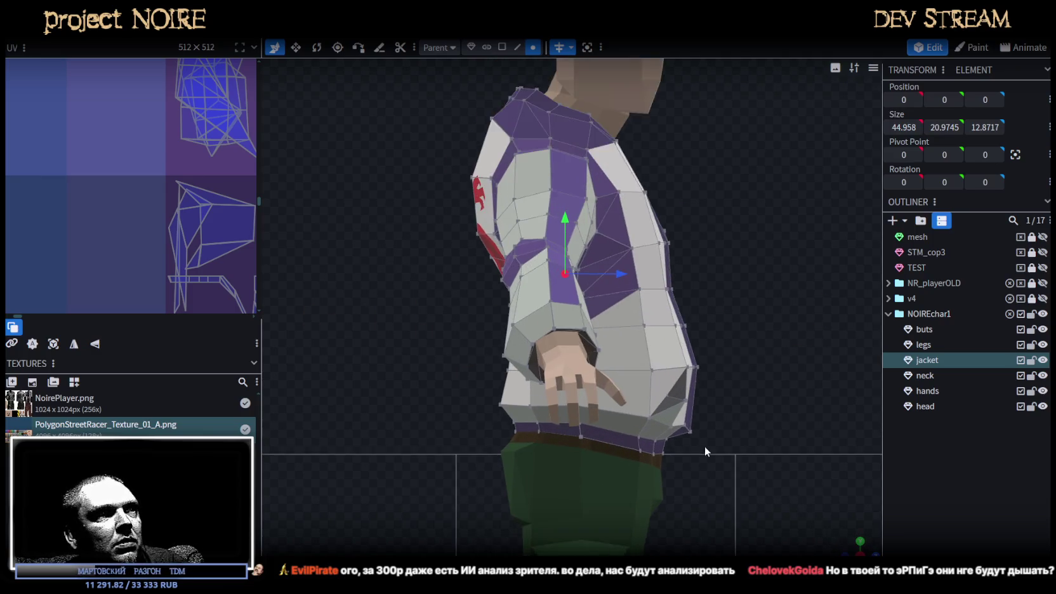
drag(705, 446, 780, 361)
ctrl+drag(543, 380, 632, 306)
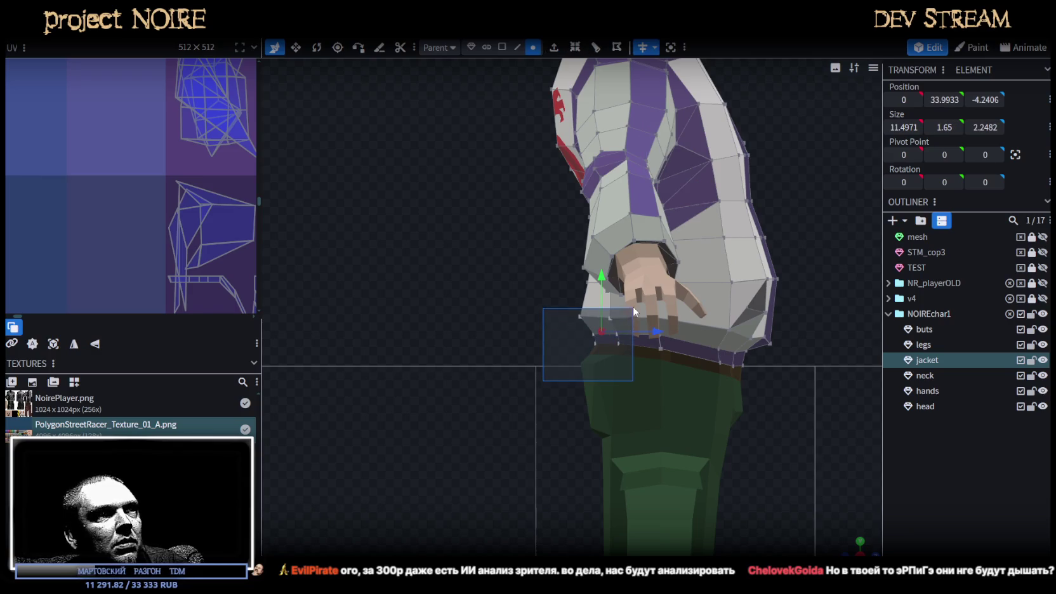
drag(601, 273, 601, 269)
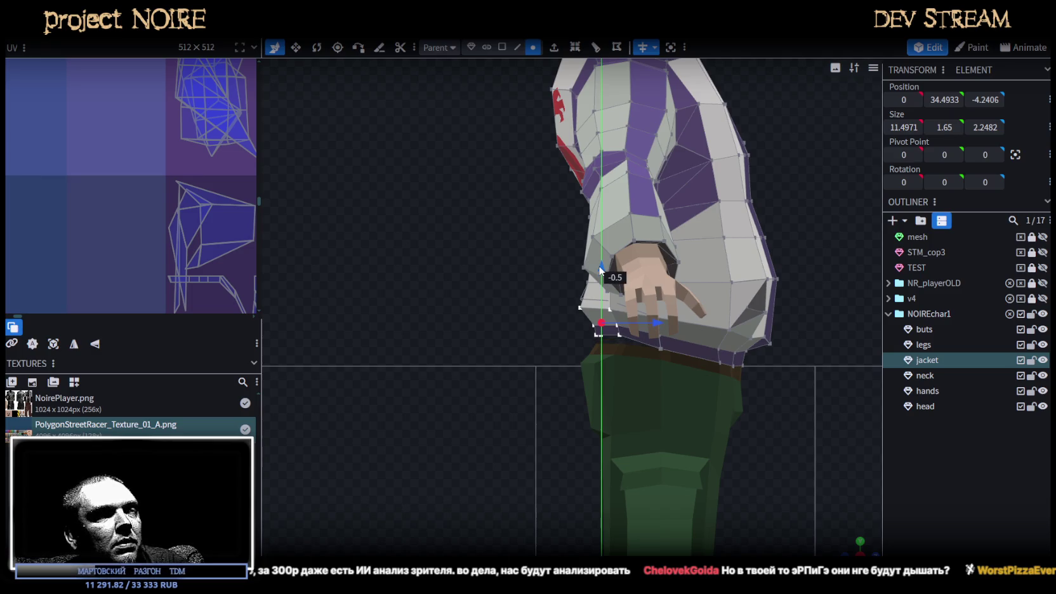
Select the legs mesh from the character's back
mouse_move(787, 412)
mouse_down()
mouse_move(862, 378)
mouse_move(761, 392)
mouse_move(780, 401)
mouse_up()
click(672, 398)
mouse_move(671, 398)
mouse_down()
mouse_move(486, 431)
mouse_move(544, 405)
mouse_move(755, 438)
mouse_move(660, 420)
mouse_move(778, 532)
mouse_move(628, 442)
mouse_move(627, 384)
mouse_up()
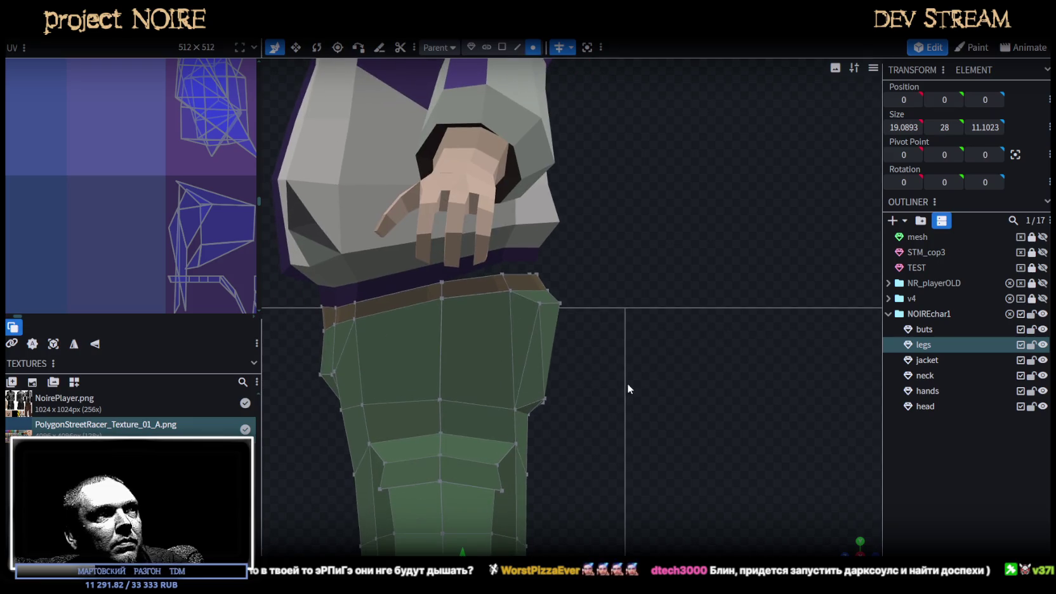
In edge mode, move the trousers' belt edge down by 0.25
mouse_move(595, 430)
mouse_down()
mouse_move(505, 316)
mouse_move(493, 260)
mouse_move(529, 274)
mouse_up()
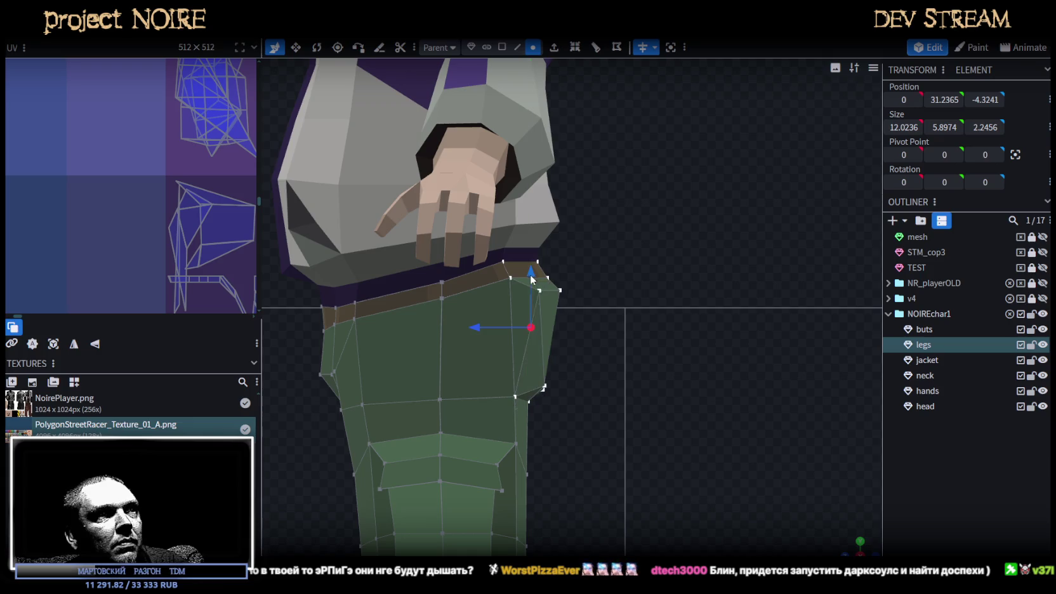
mouse_move(788, 475)
mouse_down()
mouse_move(811, 524)
mouse_move(718, 433)
mouse_move(611, 426)
mouse_move(811, 433)
mouse_move(588, 412)
mouse_move(740, 381)
mouse_move(633, 380)
mouse_move(689, 374)
mouse_up()
click(518, 47)
drag(571, 165, 665, 258)
click(662, 270)
drag(656, 222, 650, 231)
Nudge a jacket hem edge along its axis, then deselect everything
click(673, 250)
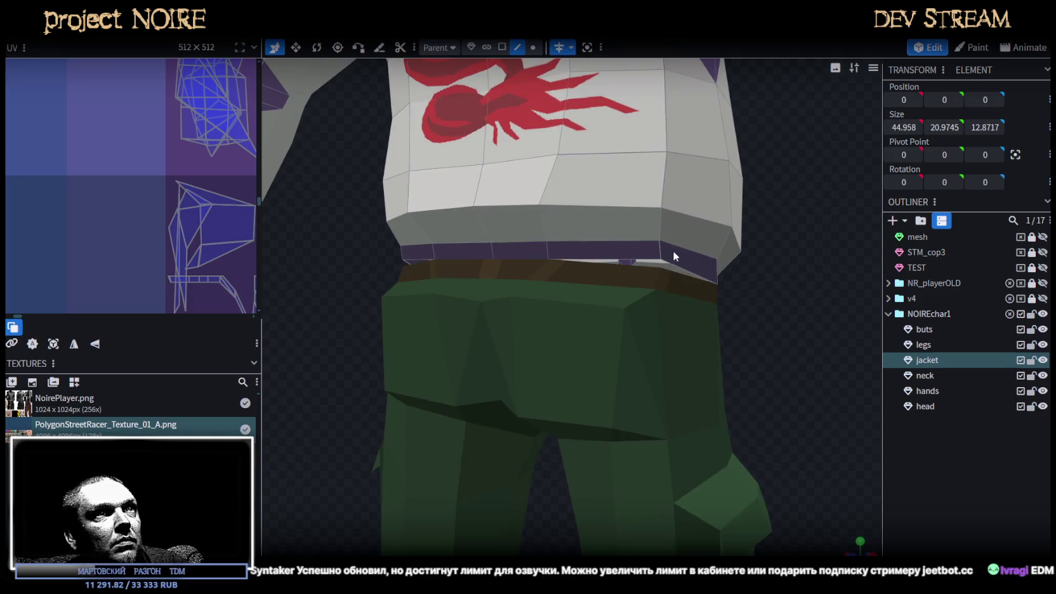
drag(658, 196, 658, 206)
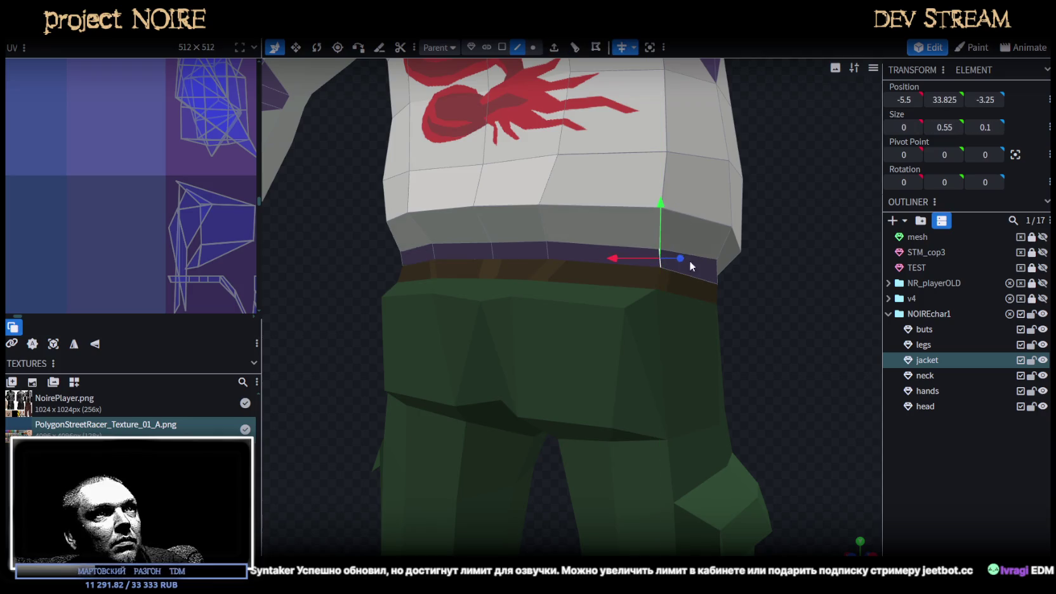
click(660, 350)
scroll(660, 350, down, 3)
mouse_move(617, 382)
mouse_down()
mouse_move(776, 361)
mouse_move(647, 367)
mouse_move(792, 351)
mouse_move(705, 406)
mouse_up()
scroll(708, 412, down, 3)
click(708, 406)
mouse_move(655, 429)
mouse_down()
mouse_move(544, 437)
mouse_move(584, 417)
mouse_move(791, 420)
mouse_move(736, 394)
mouse_move(720, 412)
mouse_up()
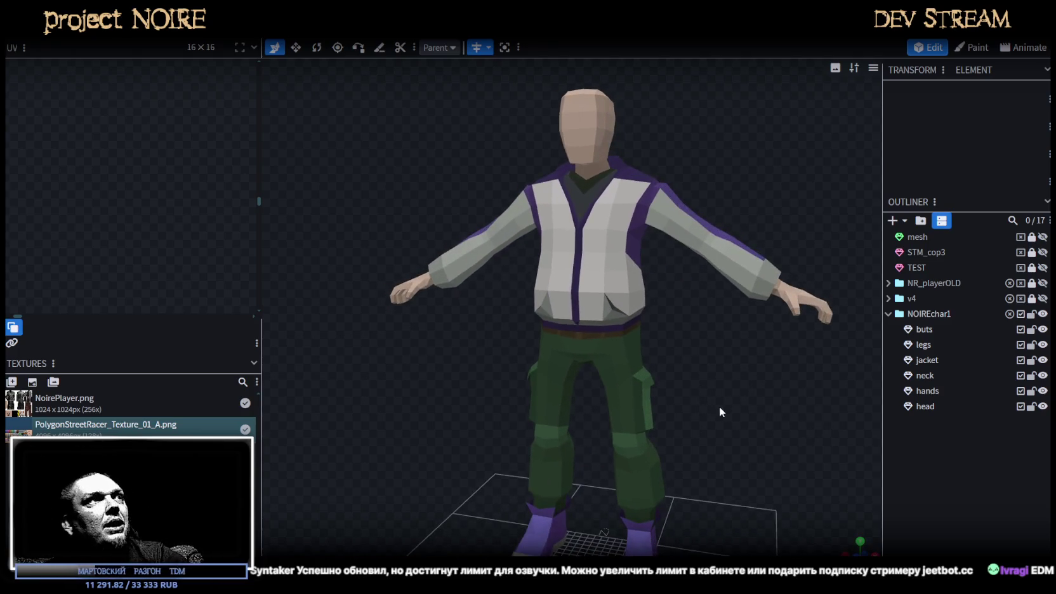
Save the model as NoireNPC.bbmodel and return to Unity, selecting the jacket
key(ctrl+s)
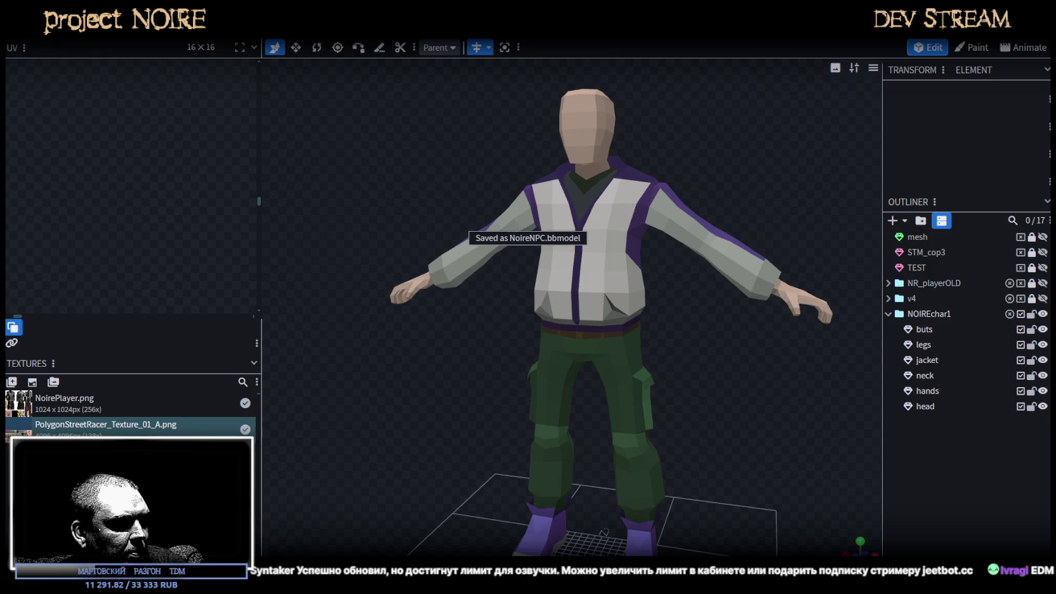
key(alt+Tab)
click(68, 386)
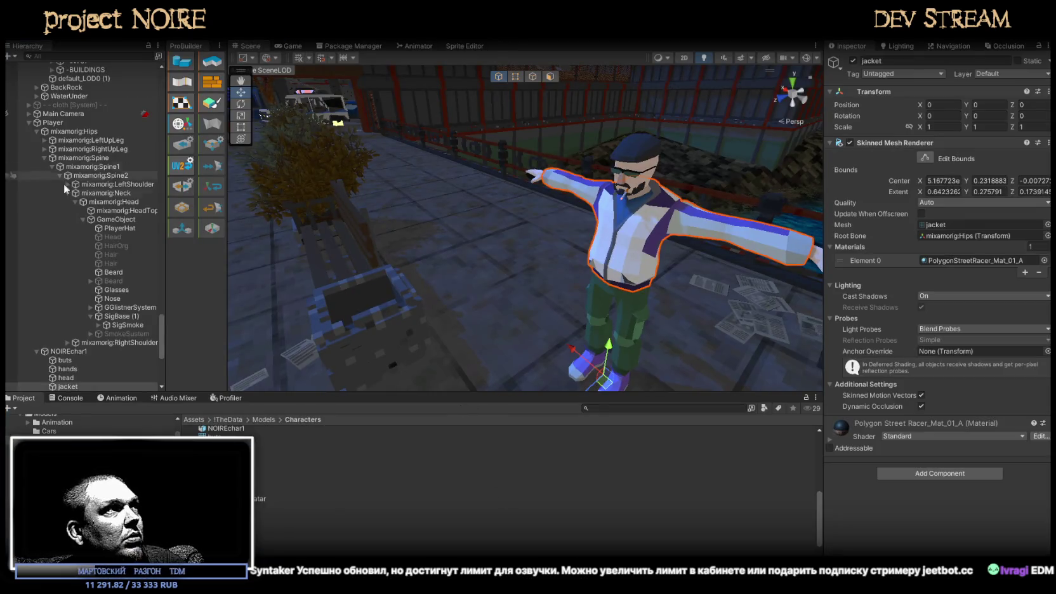
Collapse the Hierarchy's object tree and select Main Camera
scroll(94, 278, up, 10)
drag(158, 280, 152, 91)
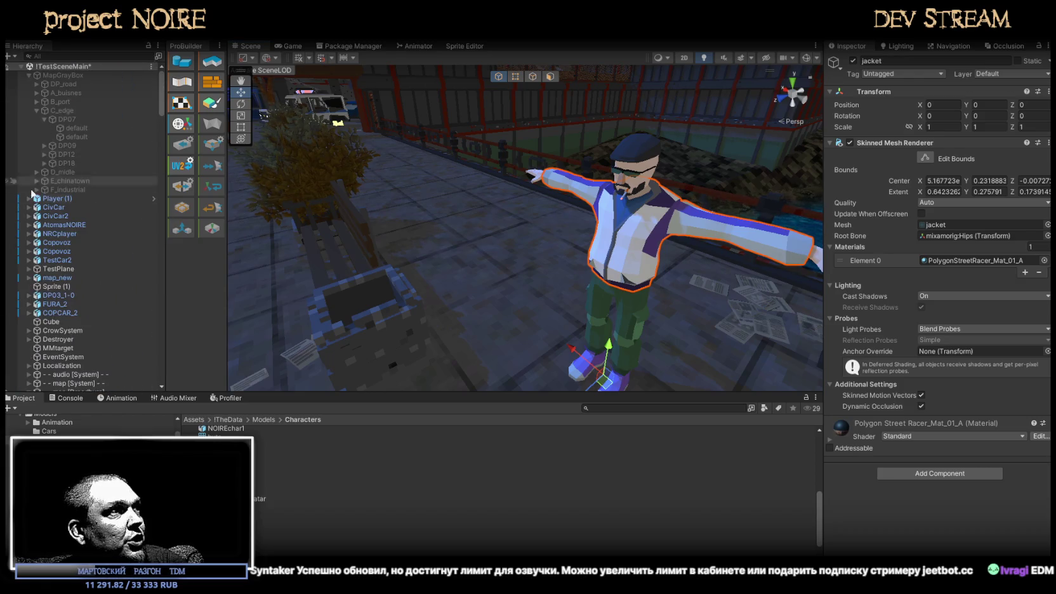
alt+click(22, 66)
click(22, 66)
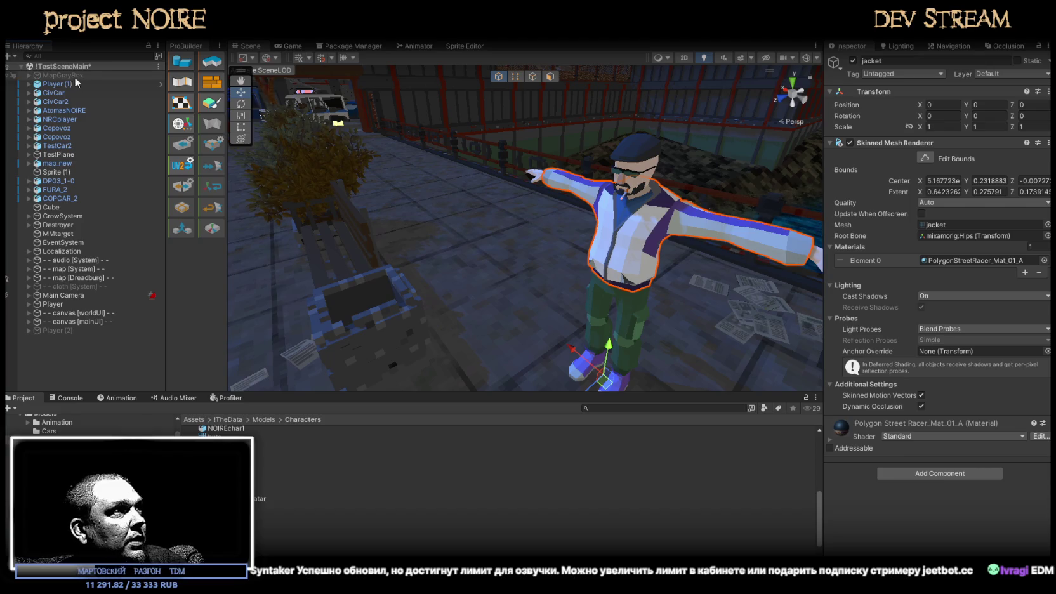
click(77, 295)
Collapse the Camera, Light LOD Camera, Third Person Camera and Post-process Volume foldouts
scroll(937, 229, down, 3)
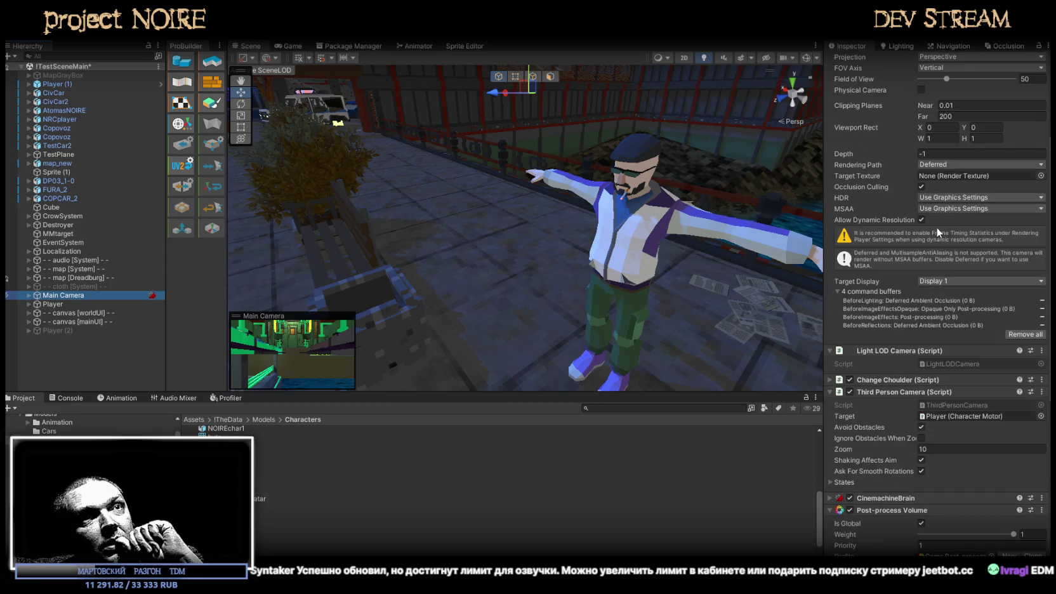
scroll(937, 227, down, 3)
scroll(936, 225, down, 3)
scroll(936, 224, down, 3)
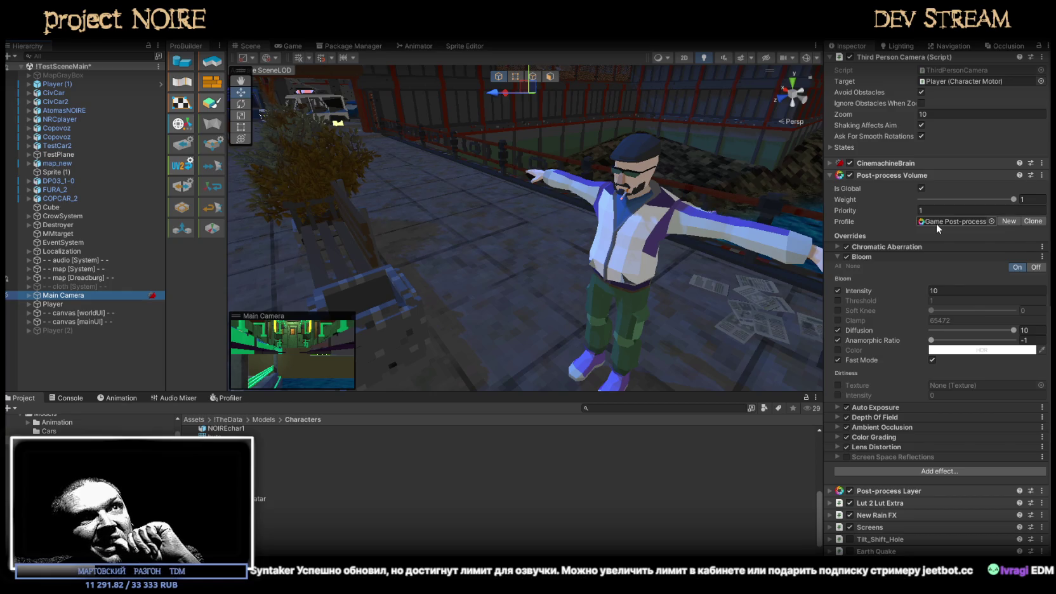
scroll(937, 223, up, 3)
scroll(937, 223, up, 3)
scroll(937, 222, up, 3)
scroll(937, 222, up, 3)
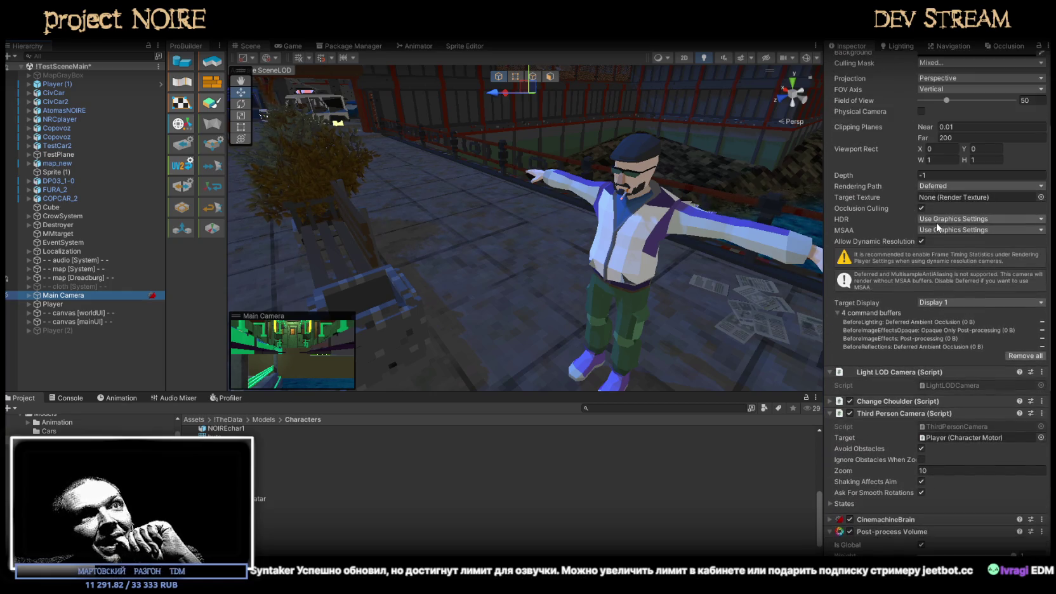
scroll(936, 222, up, 2)
scroll(930, 219, up, 2)
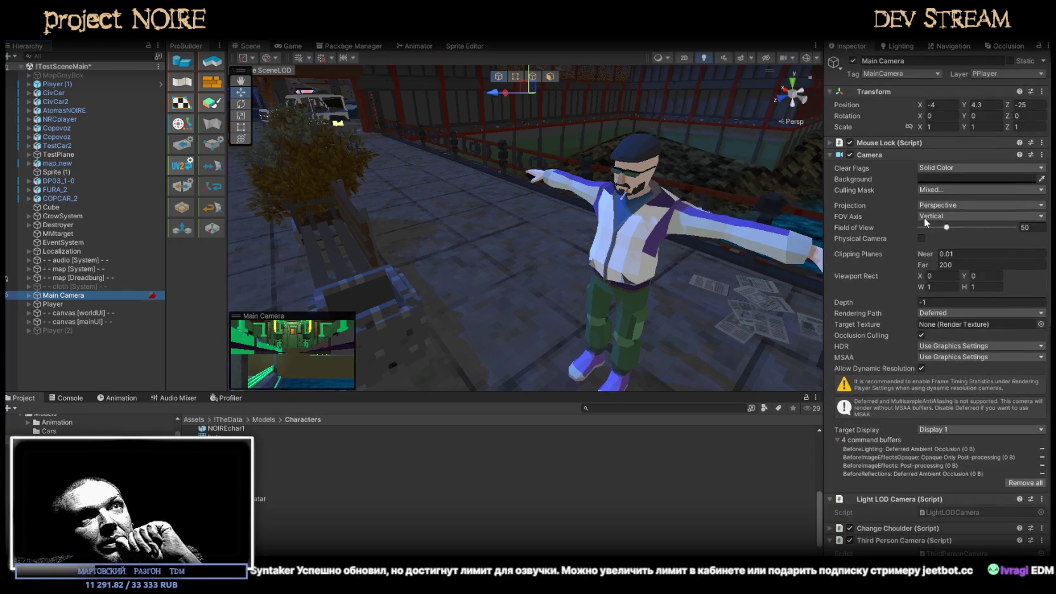
click(829, 155)
click(828, 167)
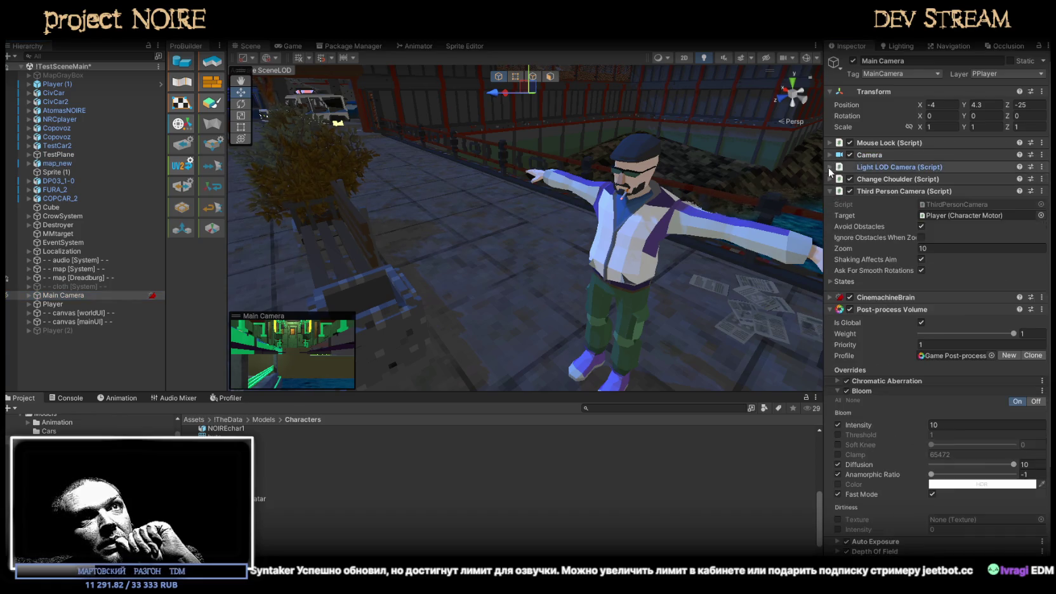
click(829, 190)
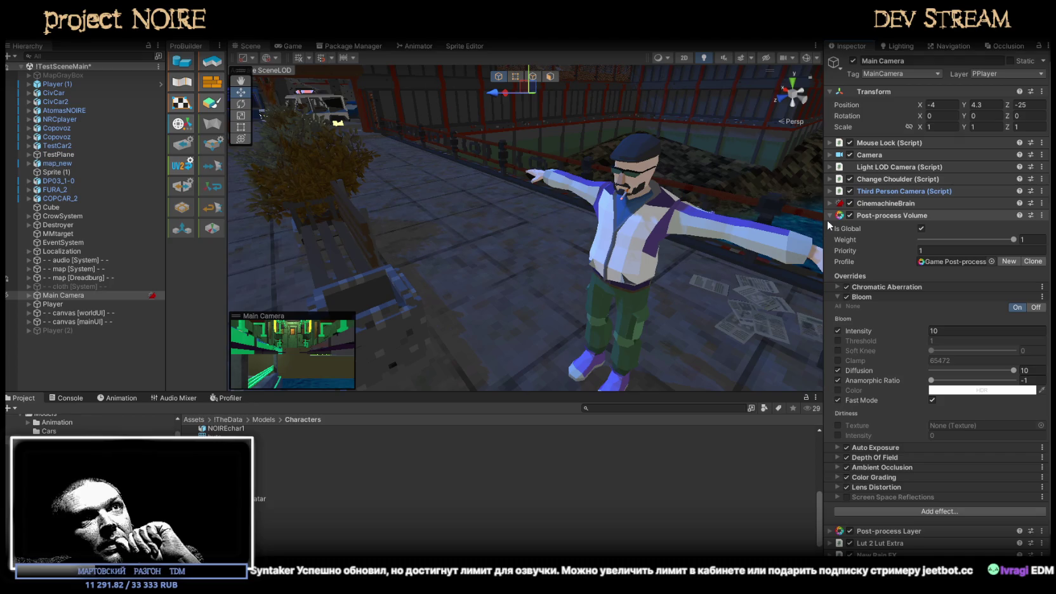
click(828, 218)
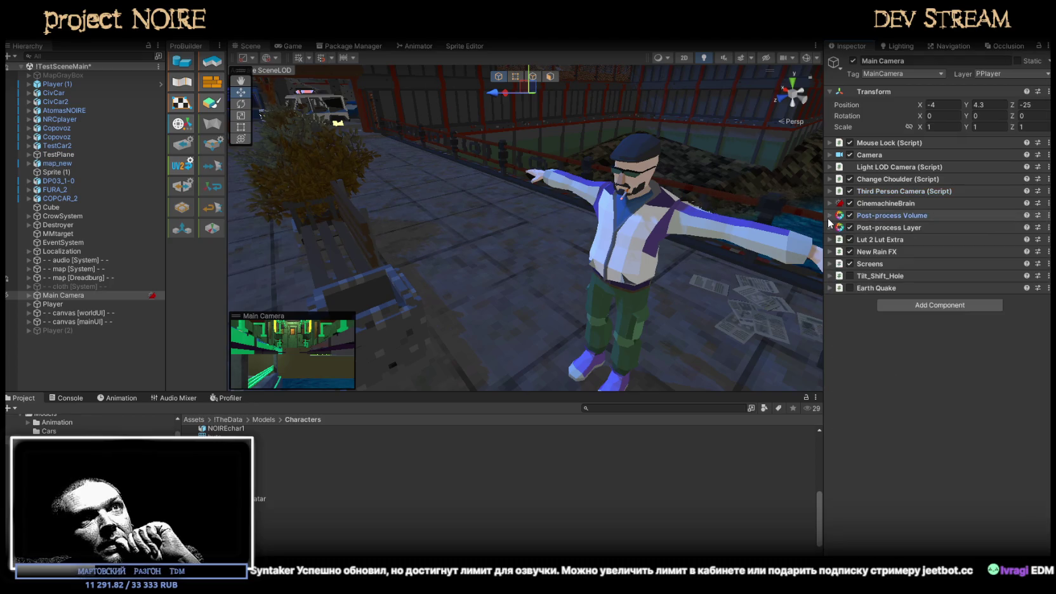
Search components for 'psx', add PSX Example_Camera Movement, then undo it
click(926, 306)
text(зву)
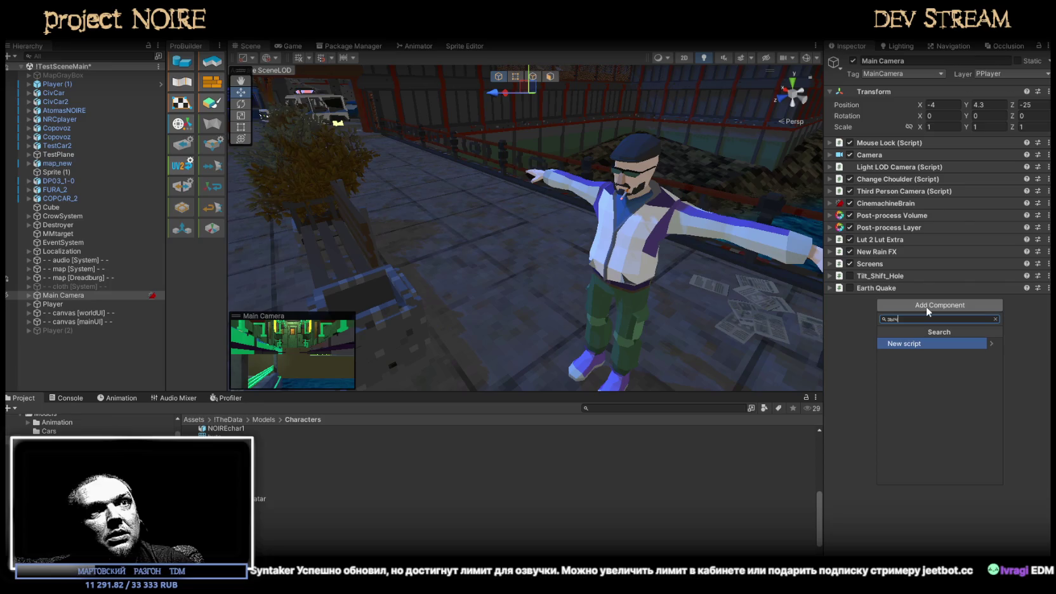
key(BackSpace)
key(BackSpace)
key(BackSpace)
text(psx)
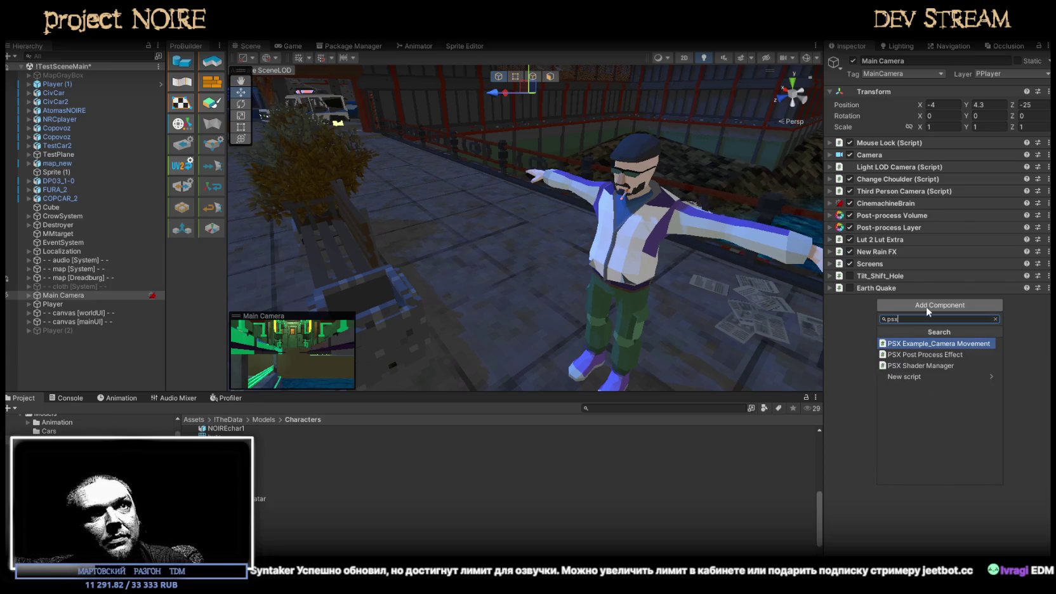
click(923, 343)
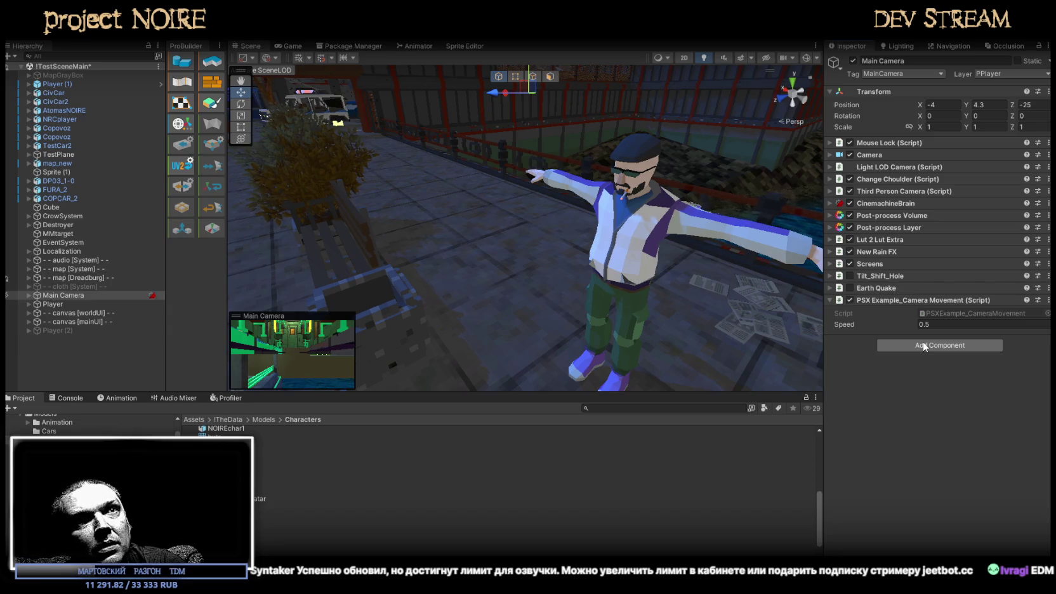
key(ctrl+z)
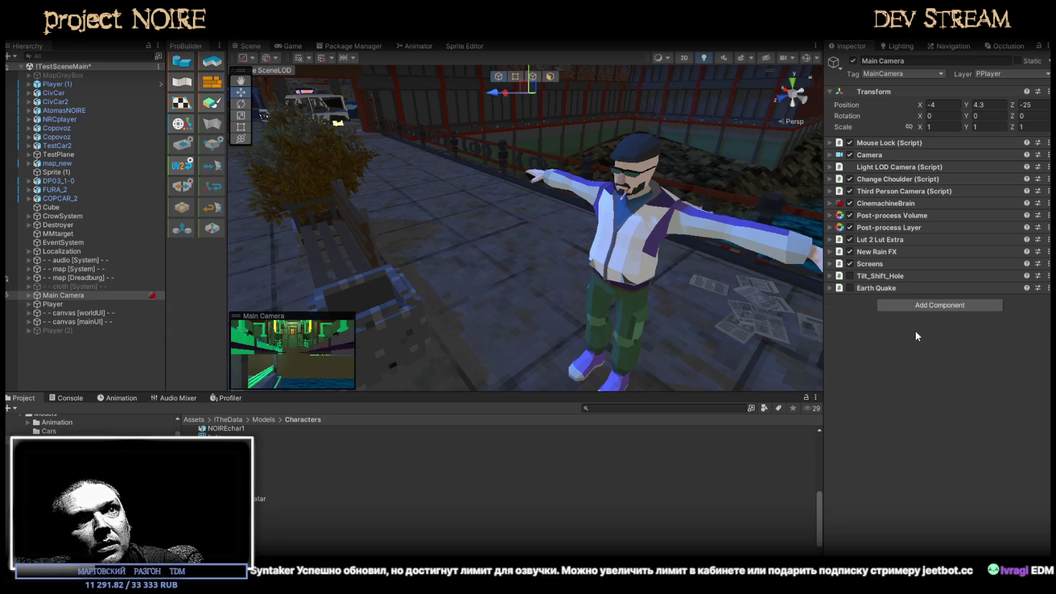
Add the PSX Post Process Effect and PSX Shader Manager scripts and expand their settings
click(918, 308)
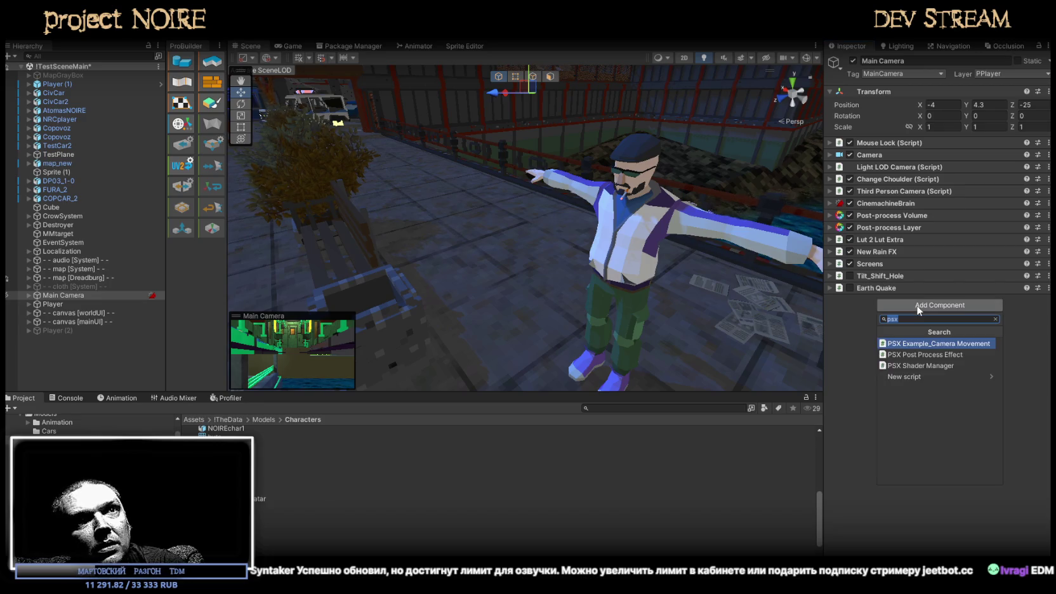
click(917, 353)
click(830, 300)
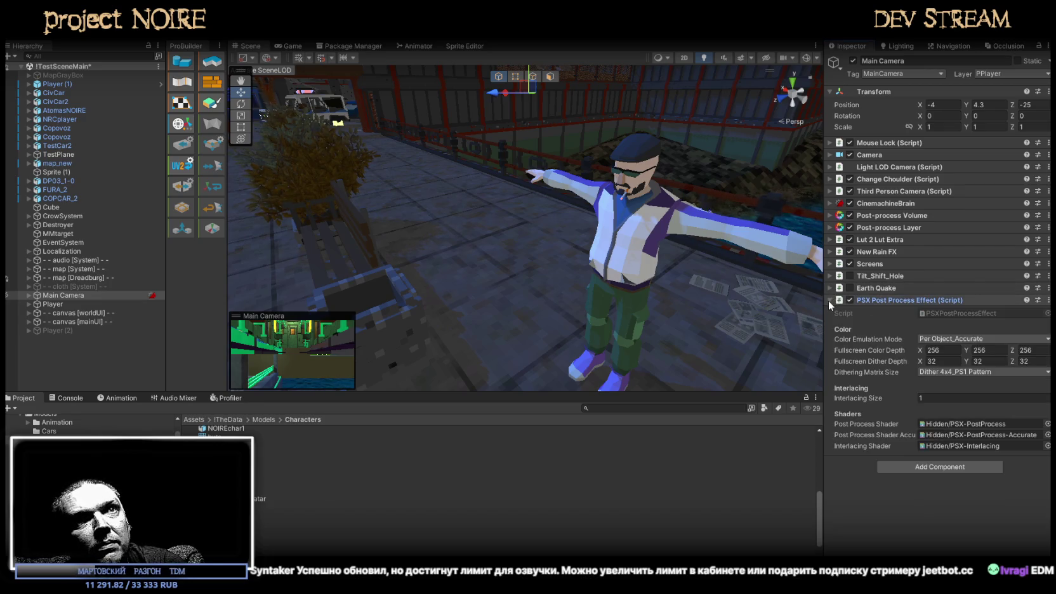
click(971, 467)
click(902, 471)
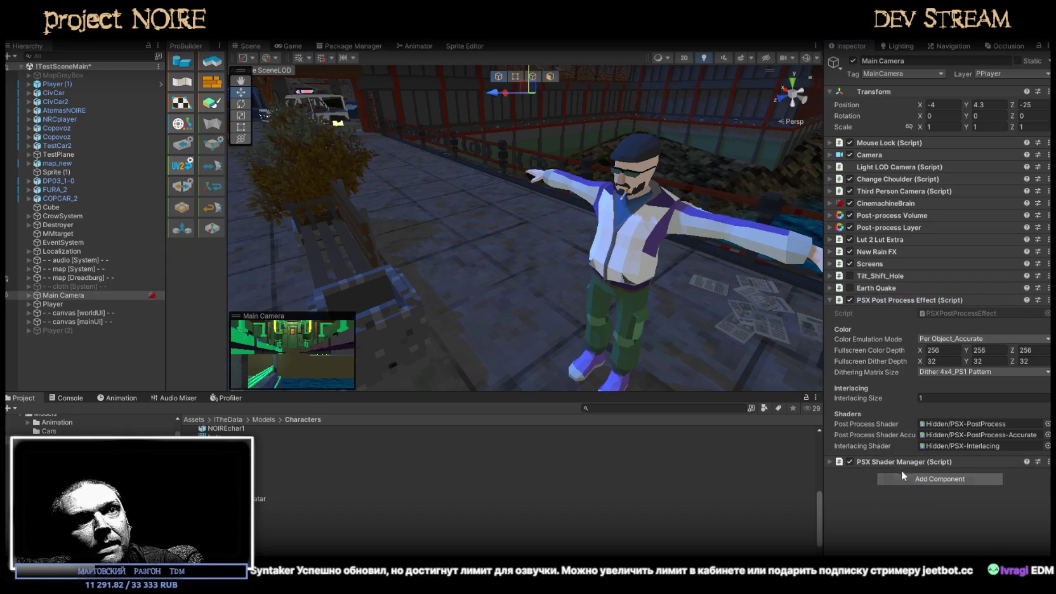
click(830, 462)
scroll(863, 438, down, 5)
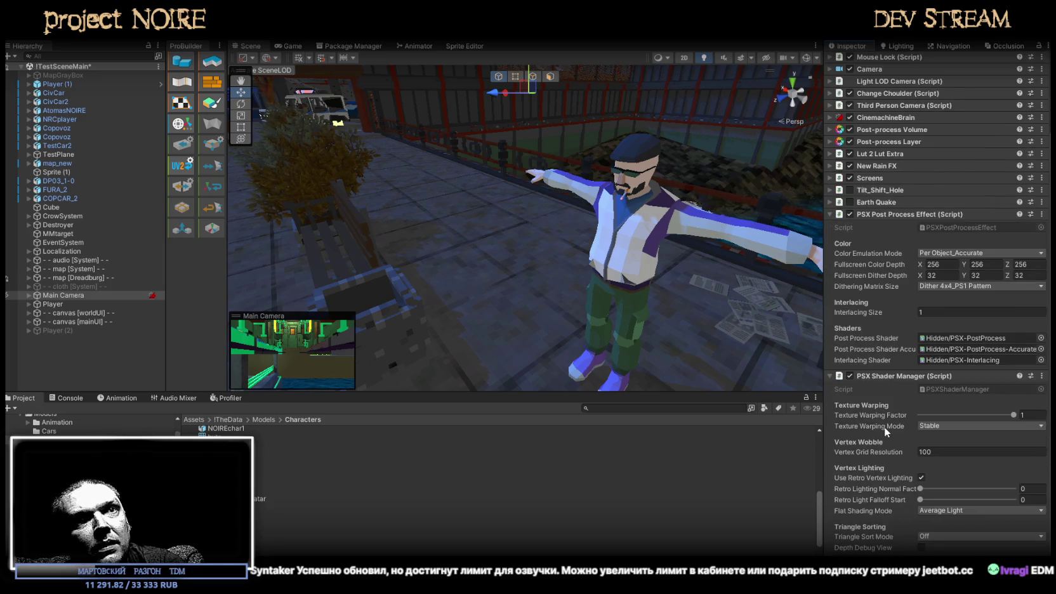
right_drag(596, 268, 530, 198)
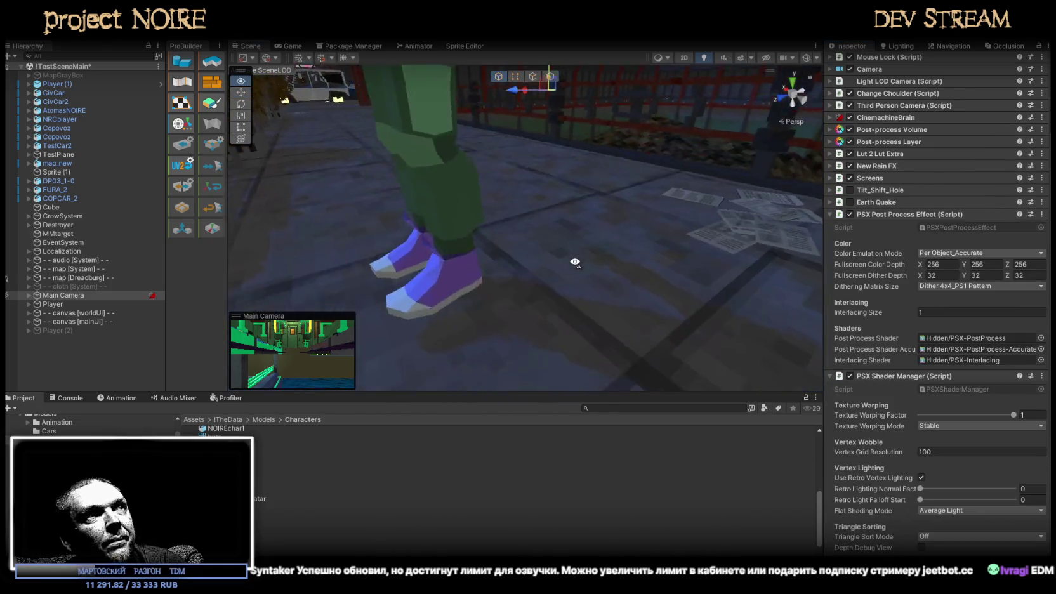
click(531, 199)
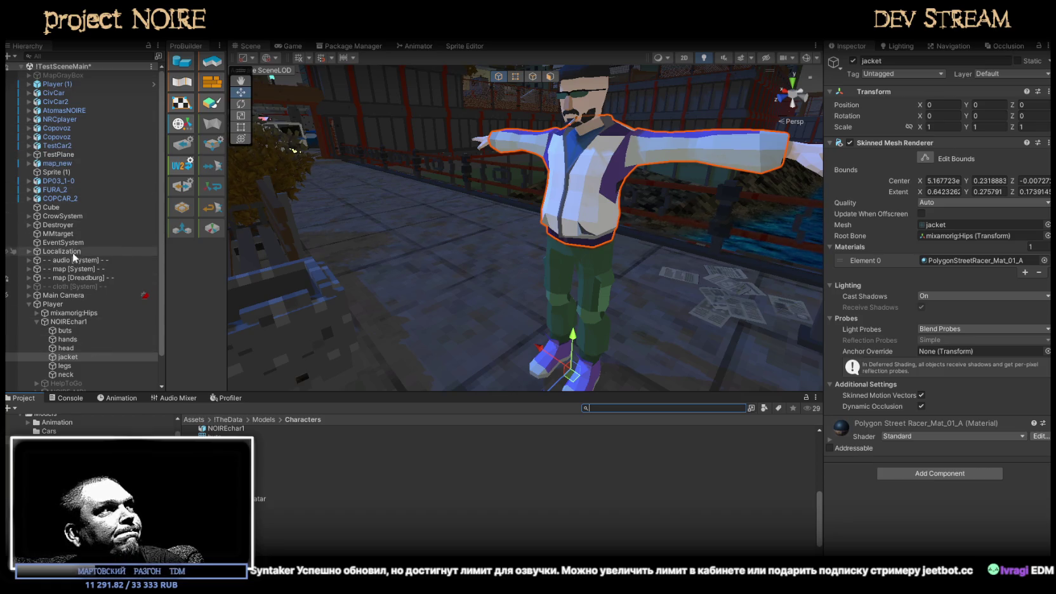
Locate the PSXPostProcessEffect script, then browse to PSXShaderKit Demo/Assets/materials
click(70, 296)
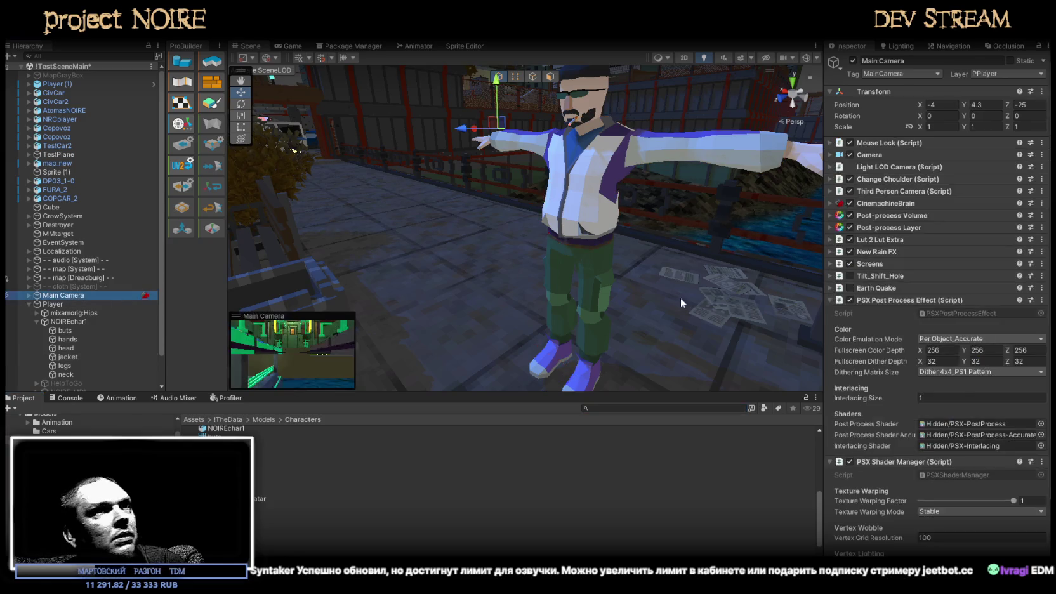
scroll(958, 336, down, 3)
click(949, 253)
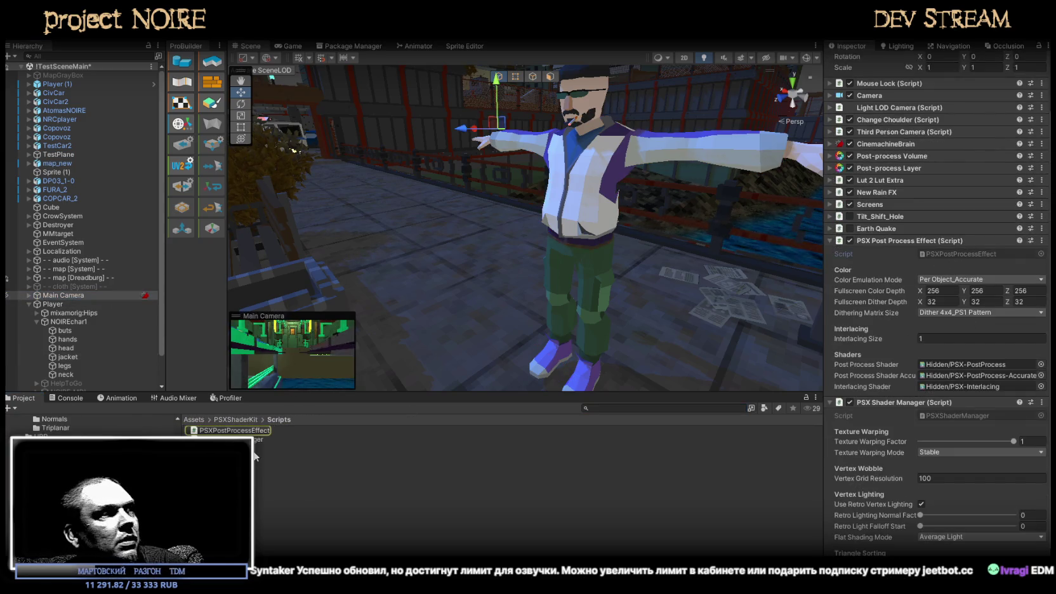
click(971, 364)
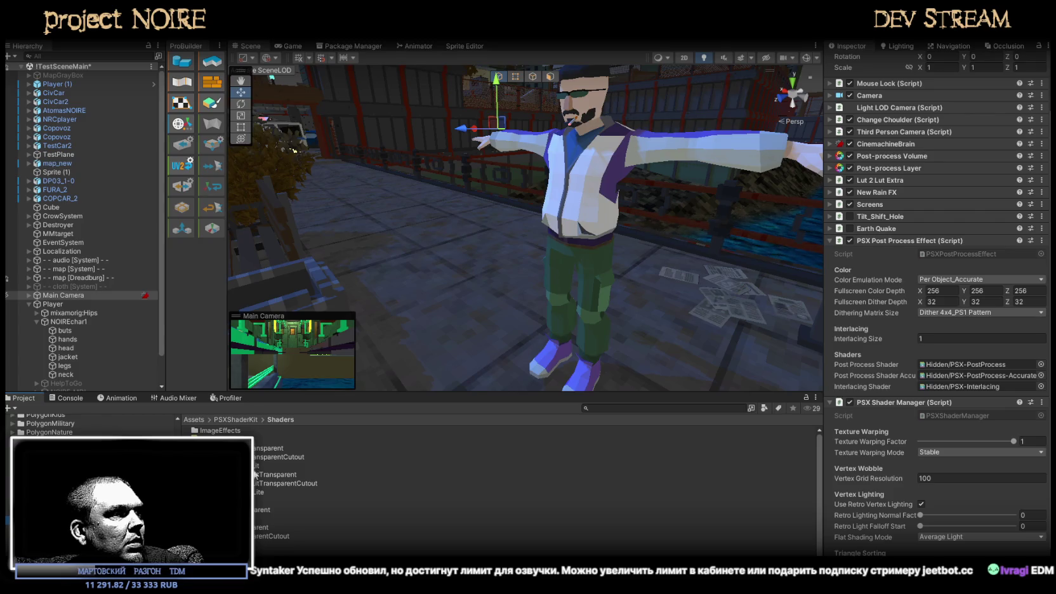
scroll(279, 455, down, 1)
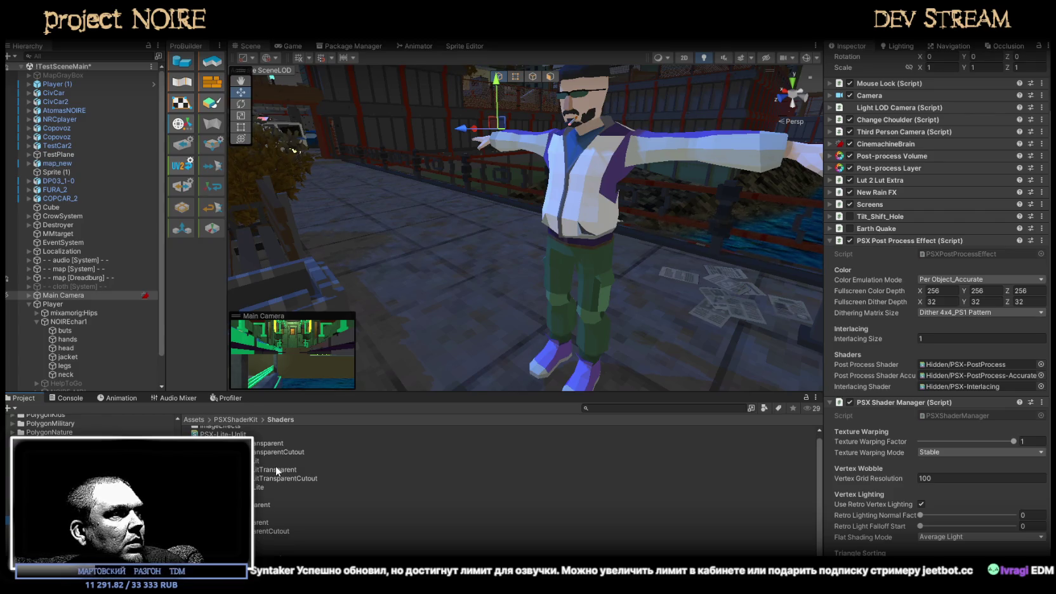
scroll(274, 467, up, 1)
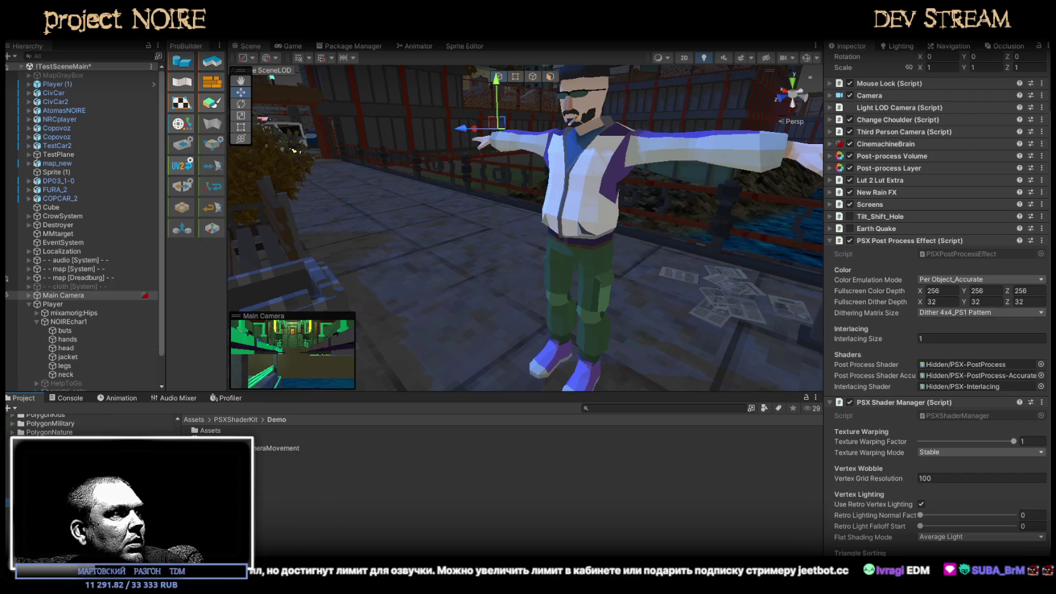
double_click(210, 430)
double_click(279, 471)
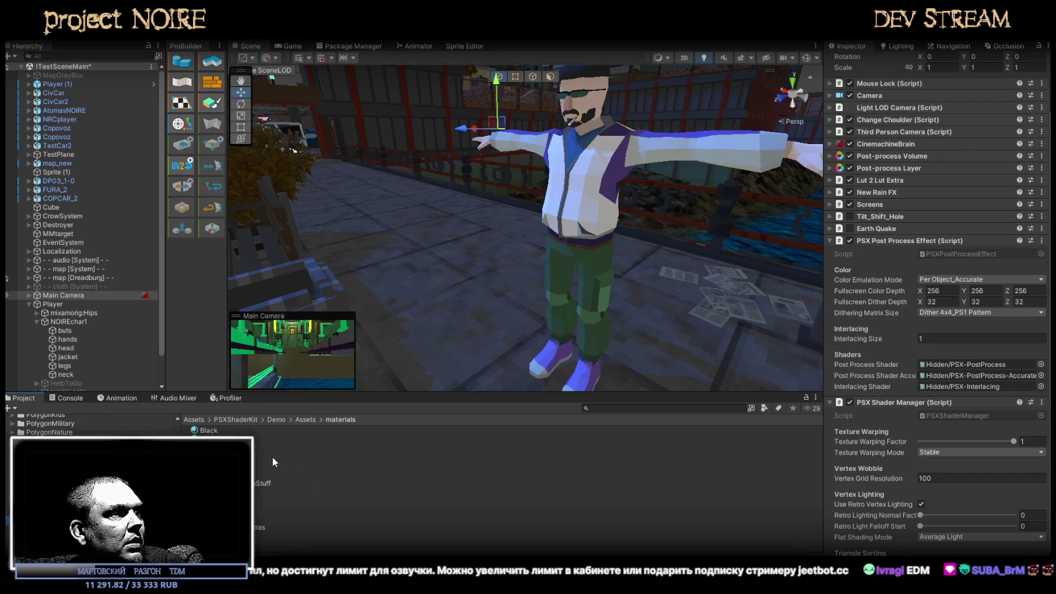
Duplicate the Table Stuff material and name the copy PlayerPSX
click(208, 430)
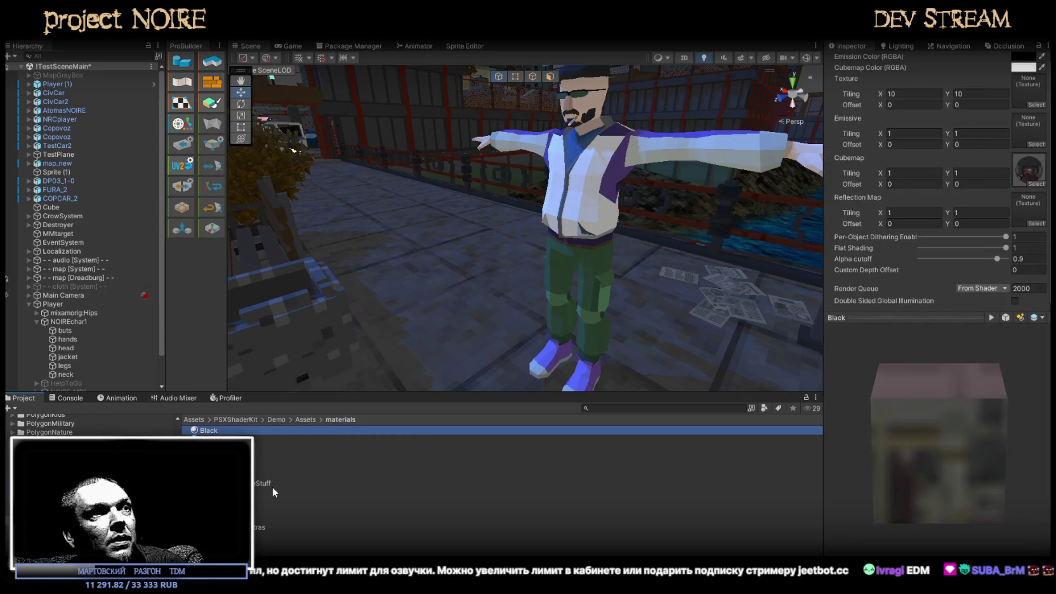
click(260, 527)
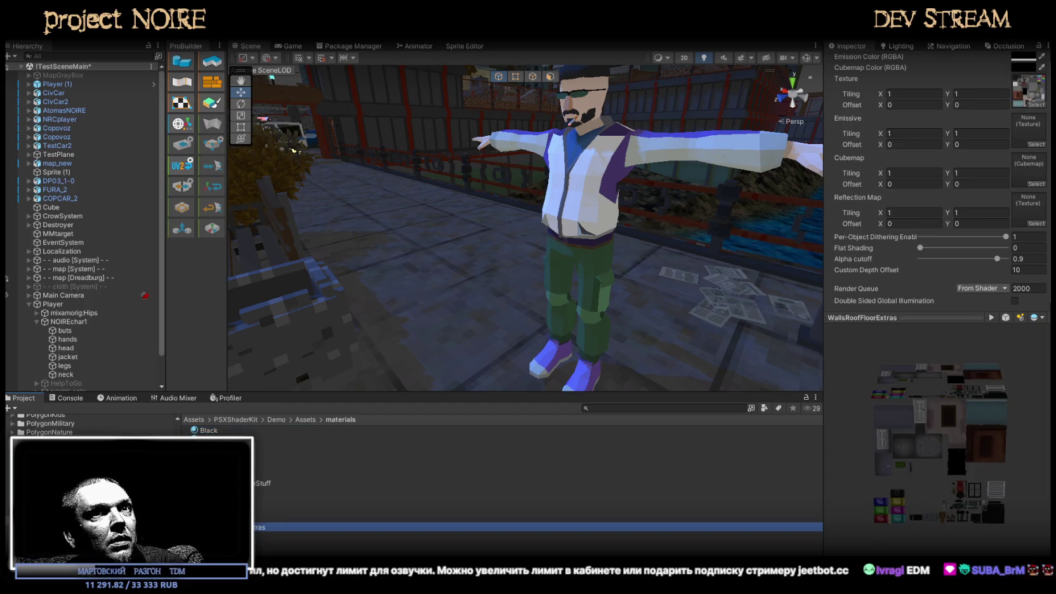
click(260, 510)
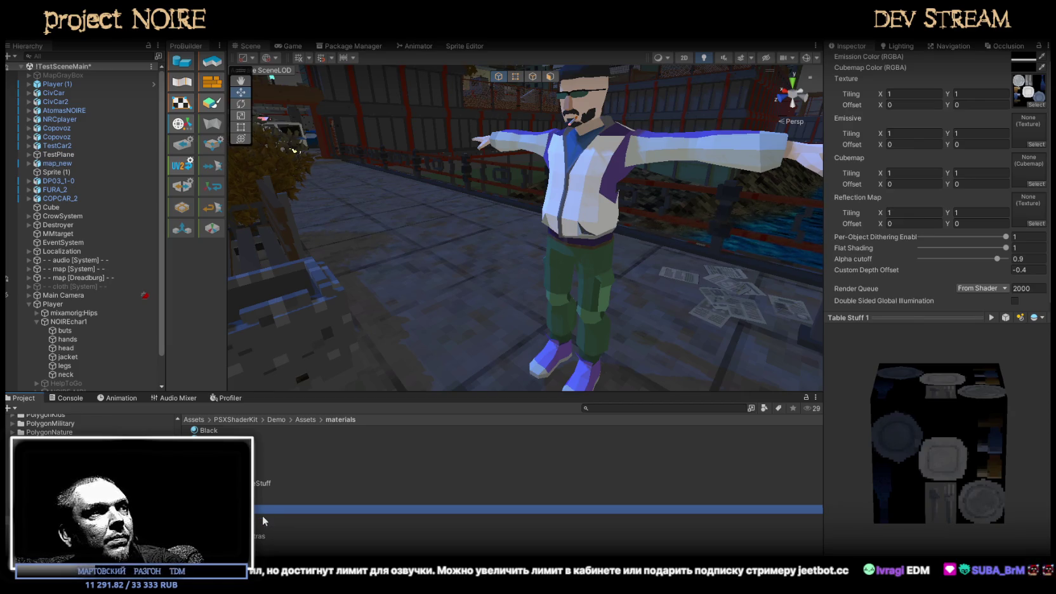
key(ctrl+d)
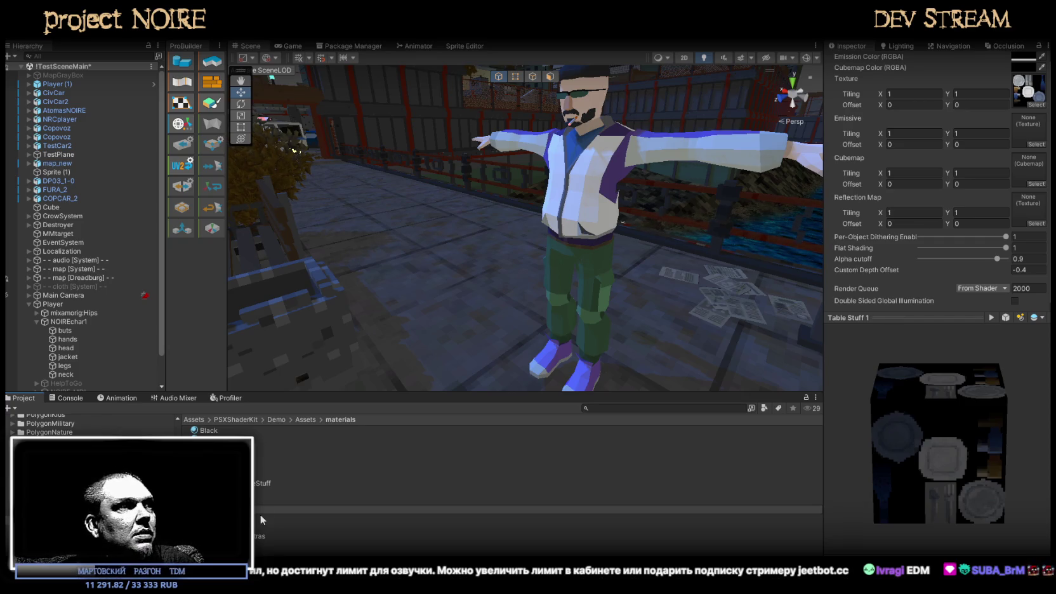
click(260, 513)
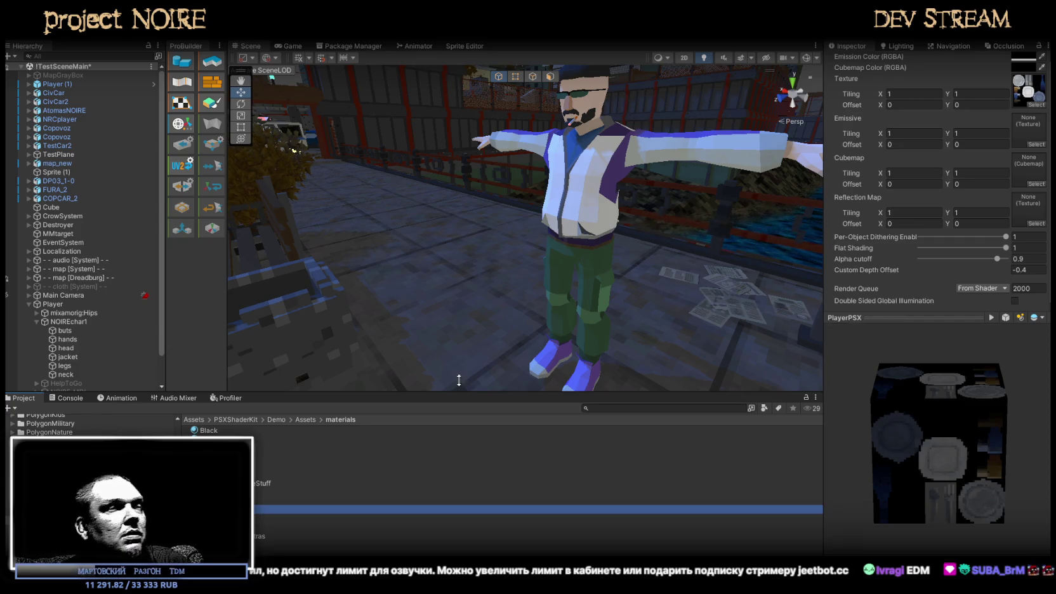
Search 'street' and pick the beige PolygonStreetRacer_Texture_04_C as PlayerPSX's texture
click(1036, 106)
text(treetra)
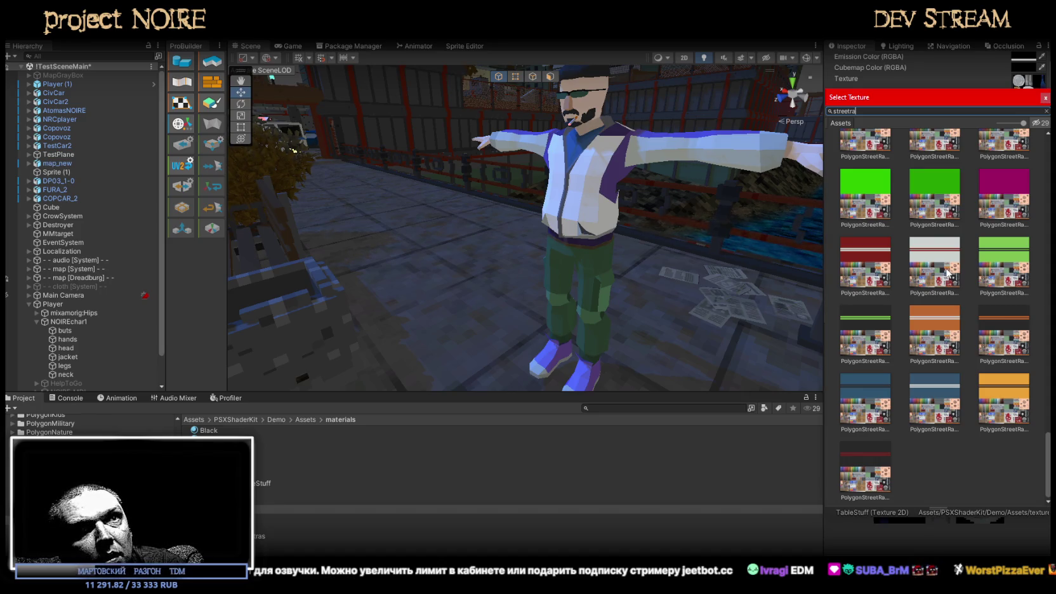
scroll(948, 273, up, 3)
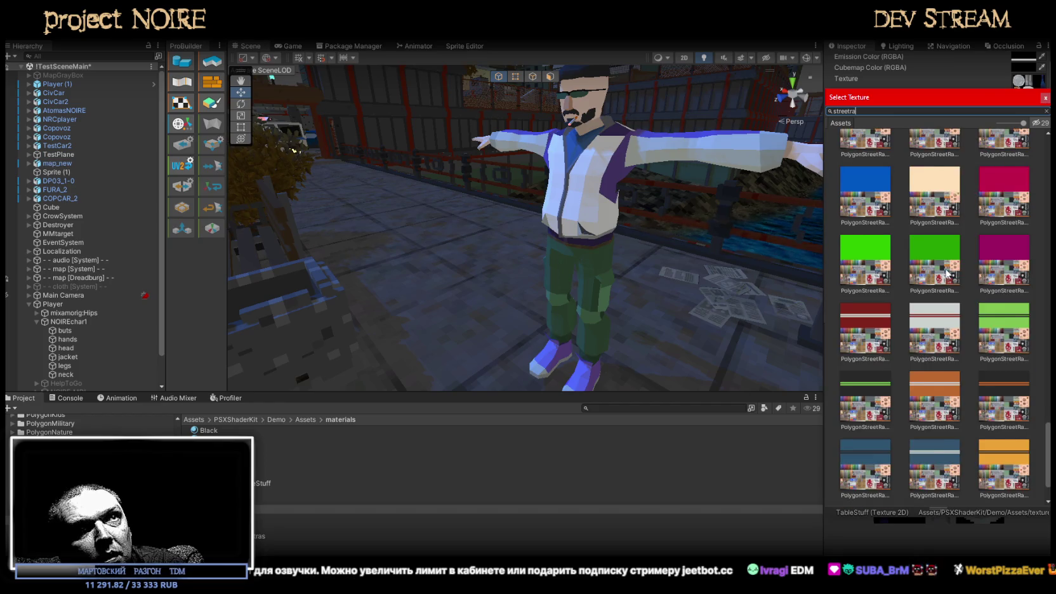
scroll(948, 273, up, 1)
scroll(948, 273, up, 1)
scroll(947, 273, up, 2)
scroll(947, 273, up, 2)
scroll(947, 273, up, 1)
scroll(948, 273, up, 1)
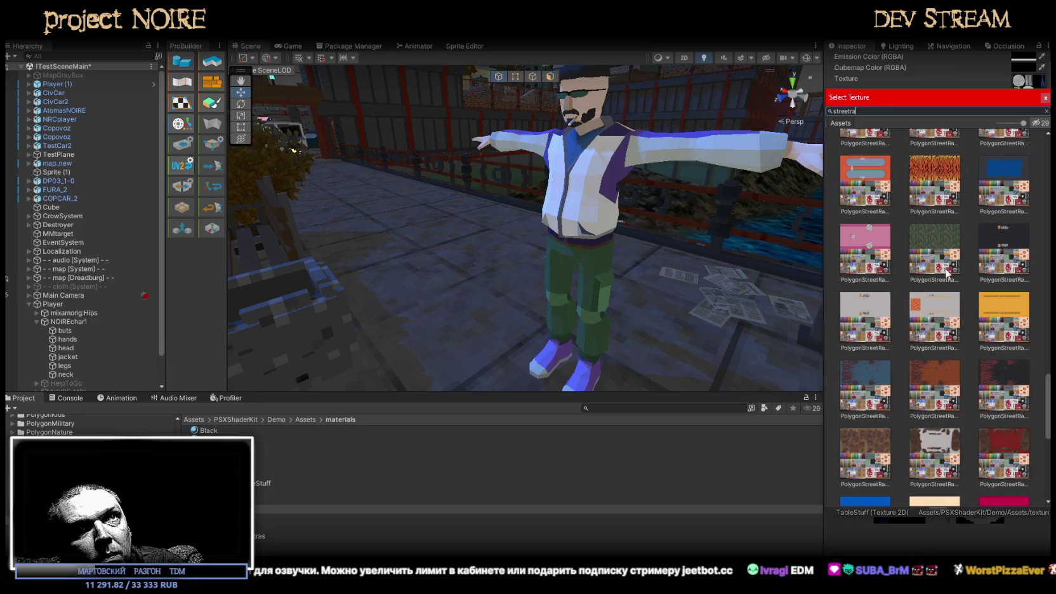
scroll(948, 272, up, 2)
scroll(948, 273, up, 1)
scroll(947, 273, up, 2)
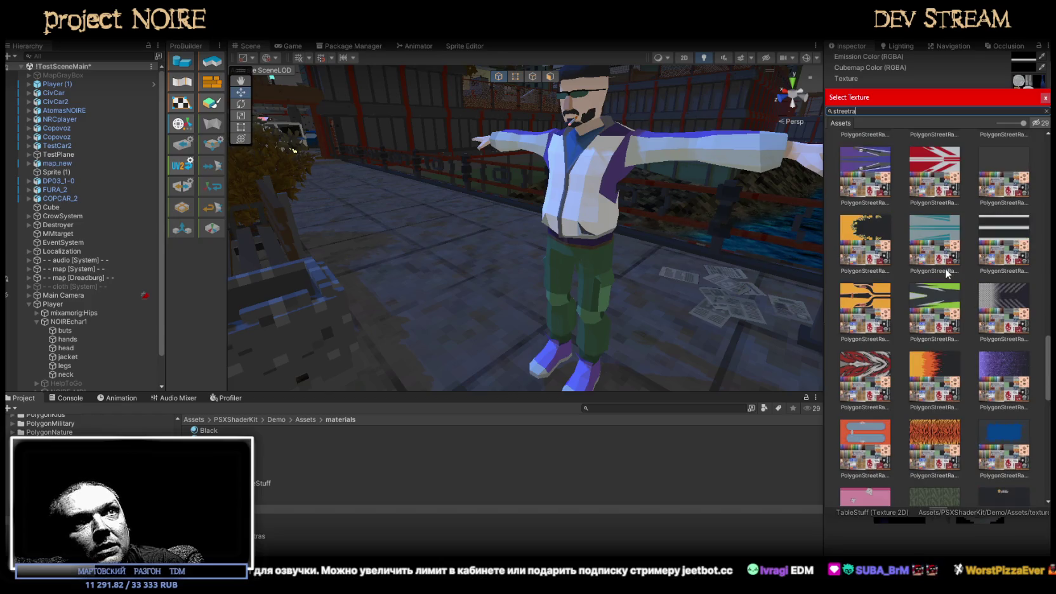
scroll(947, 273, up, 2)
scroll(948, 273, down, 1)
scroll(948, 273, down, 2)
scroll(946, 276, down, 3)
scroll(944, 279, up, 4)
scroll(944, 279, up, 3)
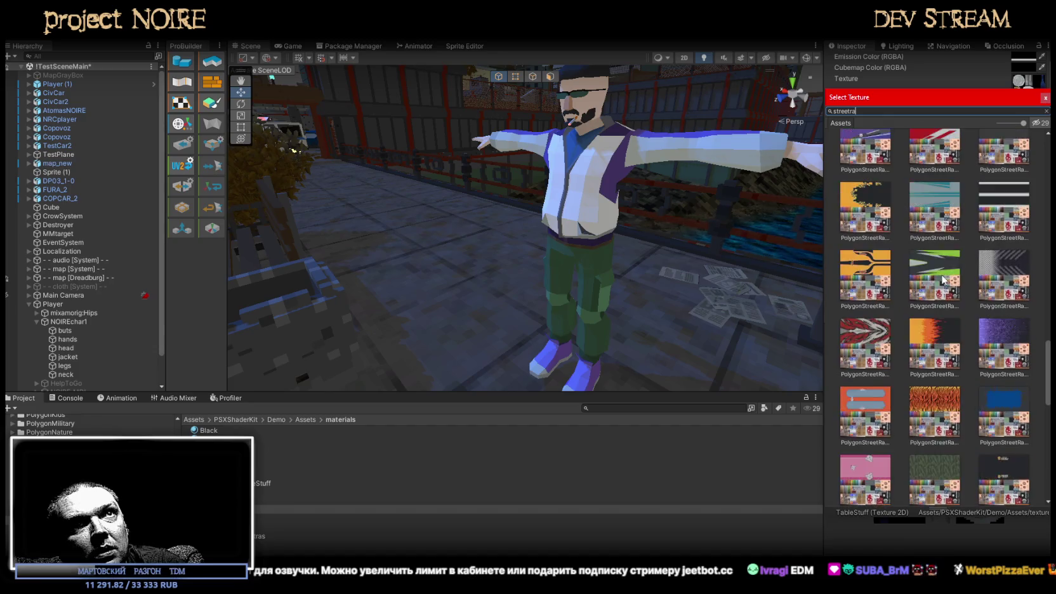
scroll(944, 279, up, 3)
scroll(941, 277, up, 3)
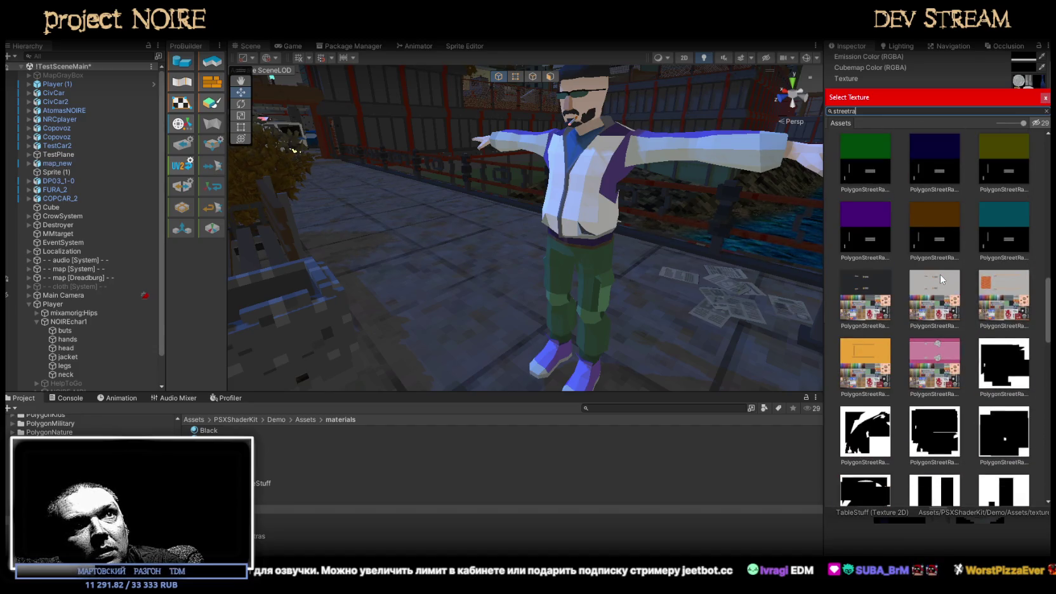
scroll(941, 279, up, 1)
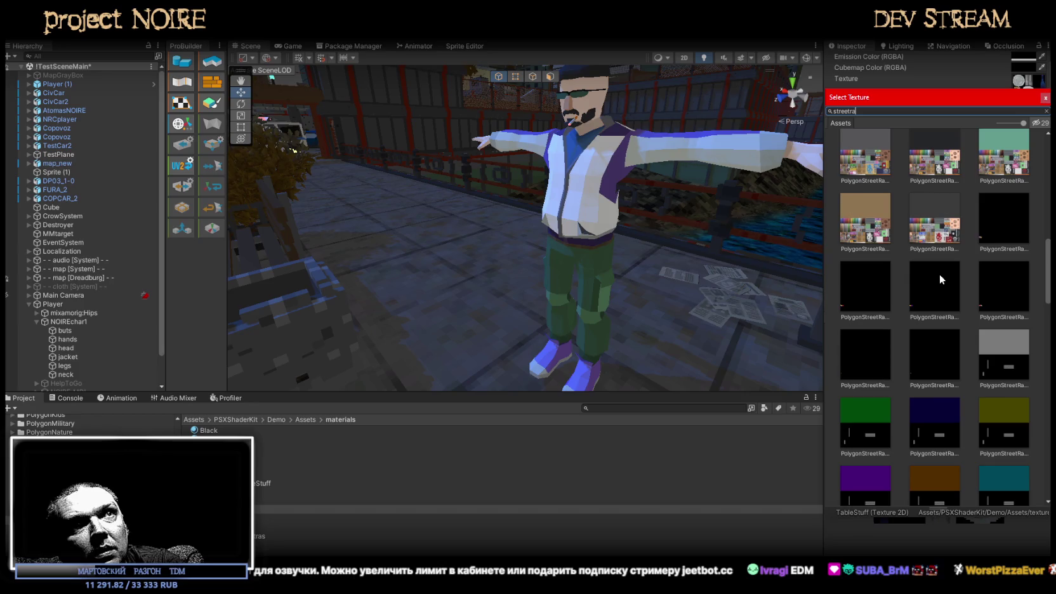
scroll(940, 279, up, 2)
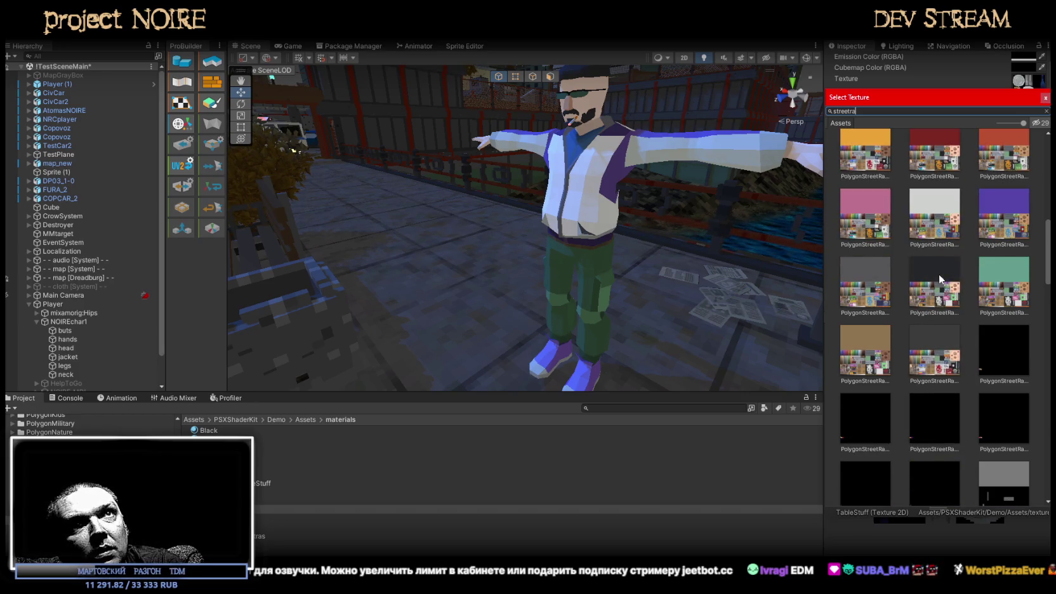
click(868, 365)
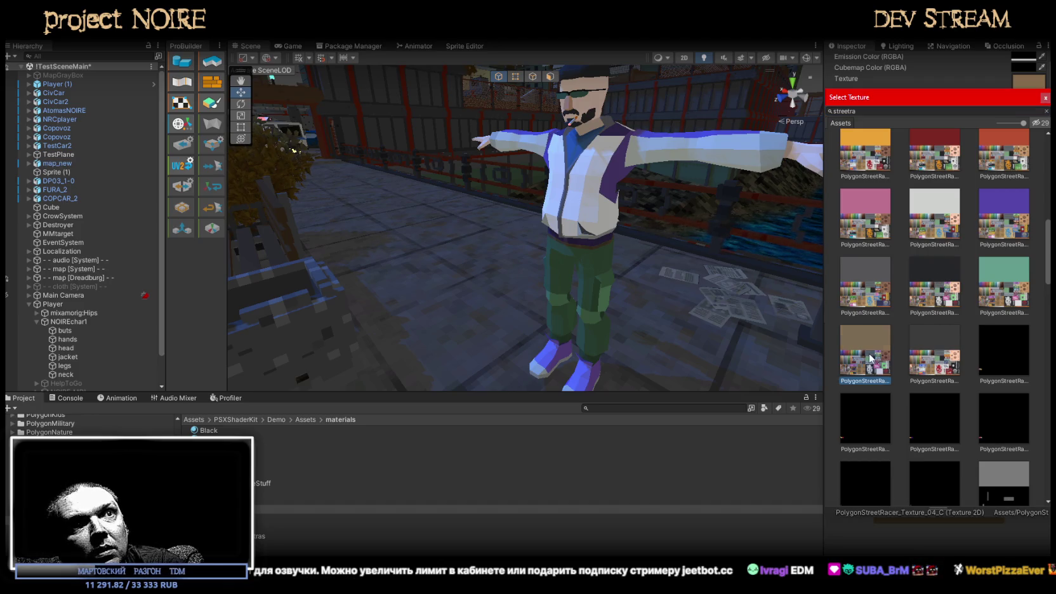
Confirm the beige texture on PlayerPSX, then locate the head's and glasses' materials
double_click(872, 370)
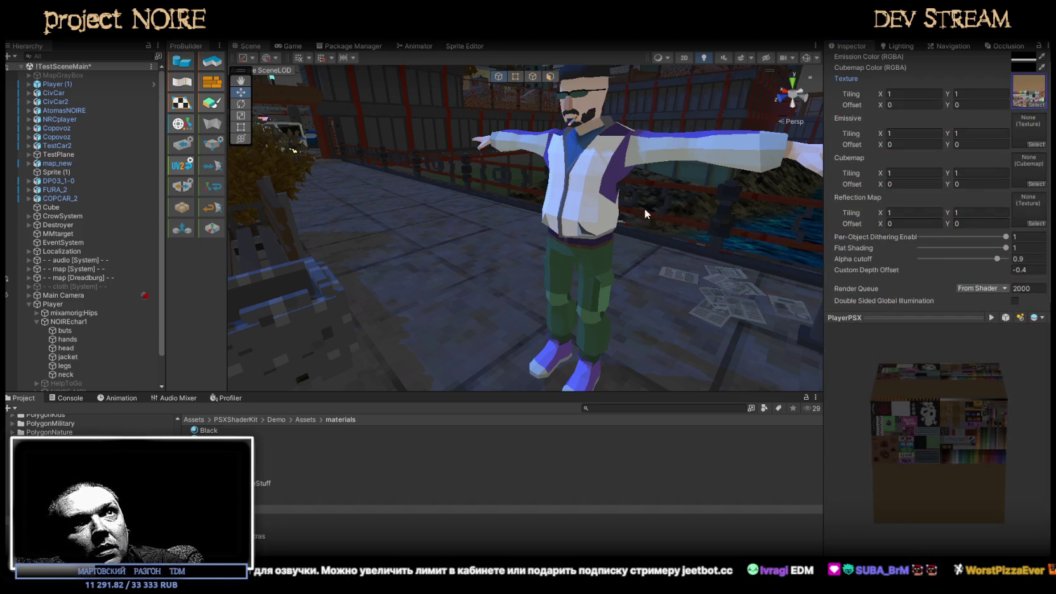
alt+drag(654, 207, 537, 230)
click(537, 230)
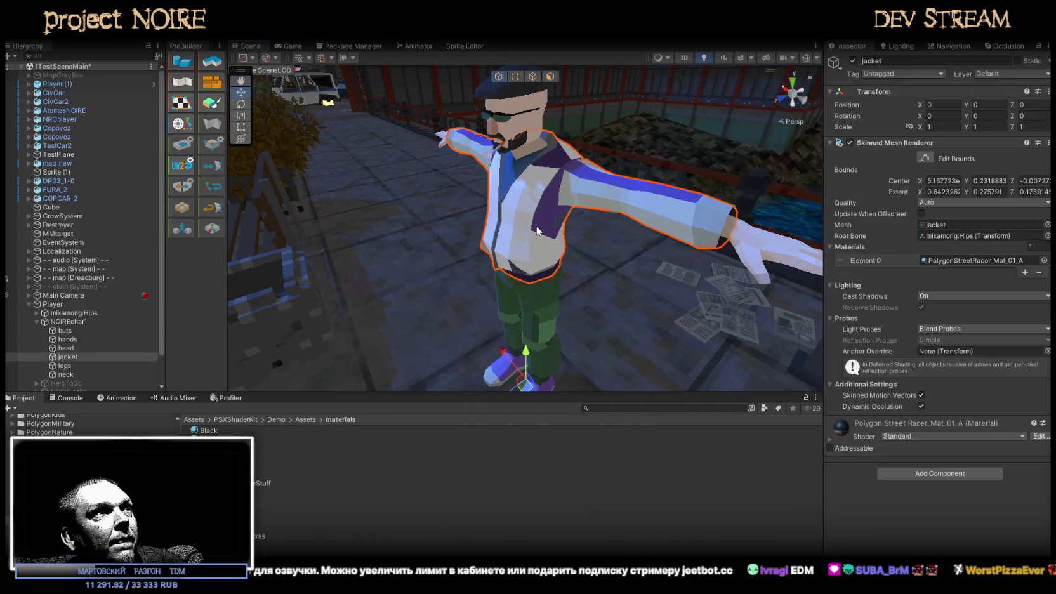
click(528, 122)
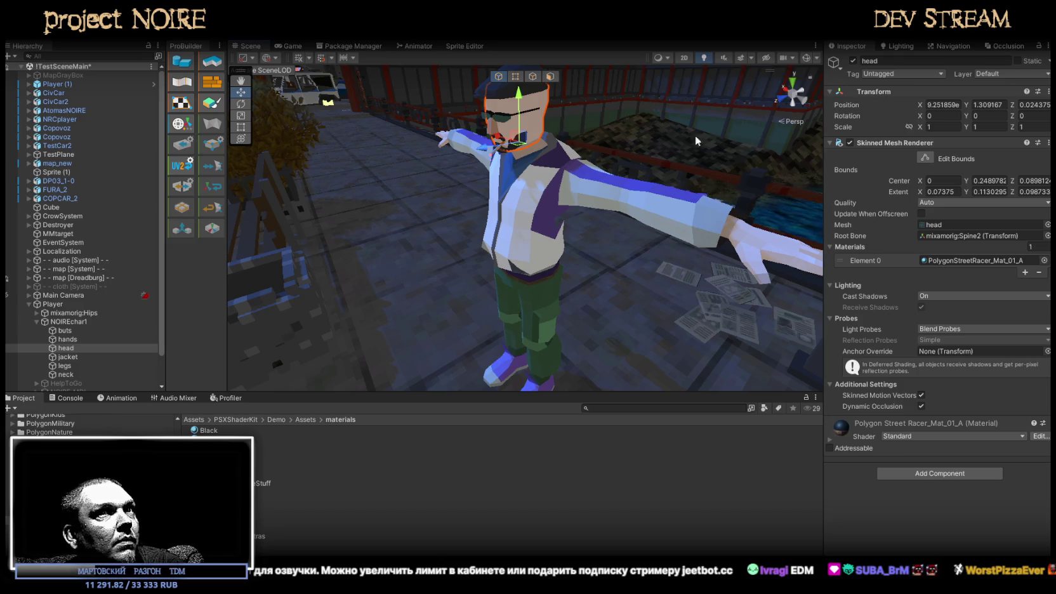
click(959, 260)
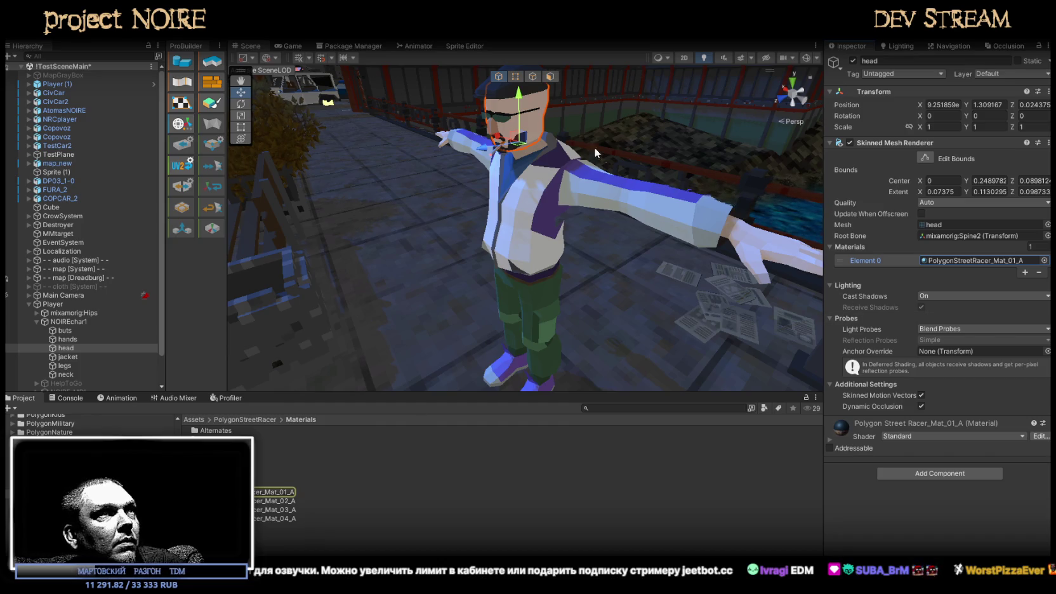
click(503, 120)
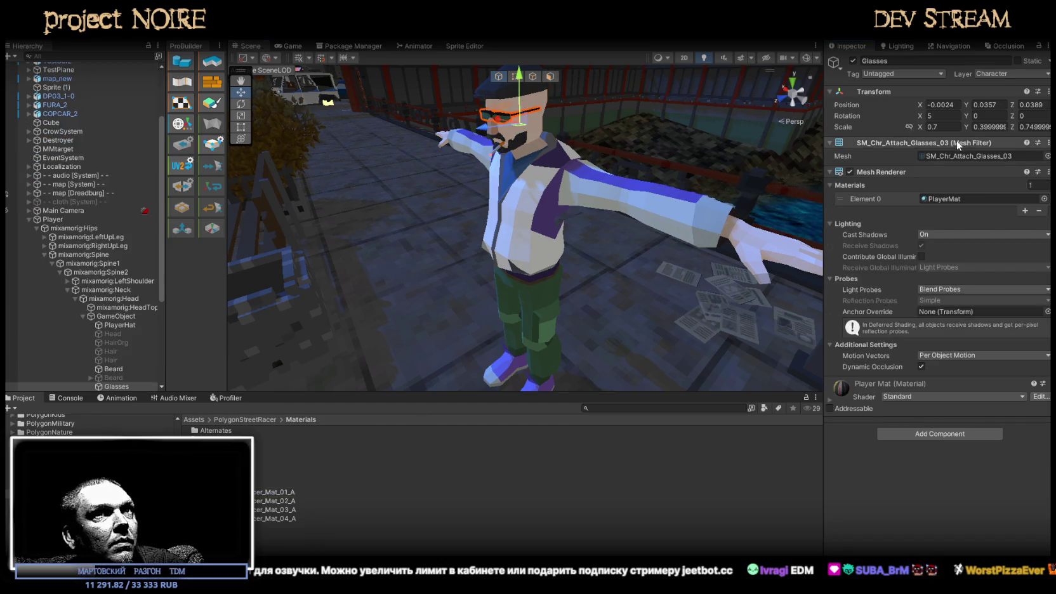
click(942, 200)
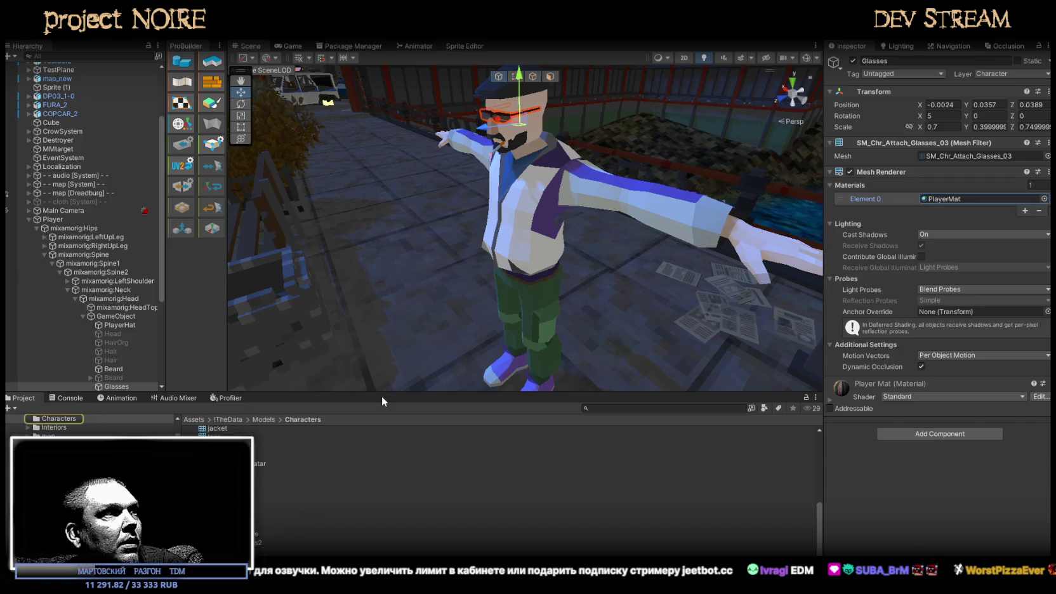
Inspect the PlayerMatCEL material, then the Mat PS Xskin 1 material
click(267, 506)
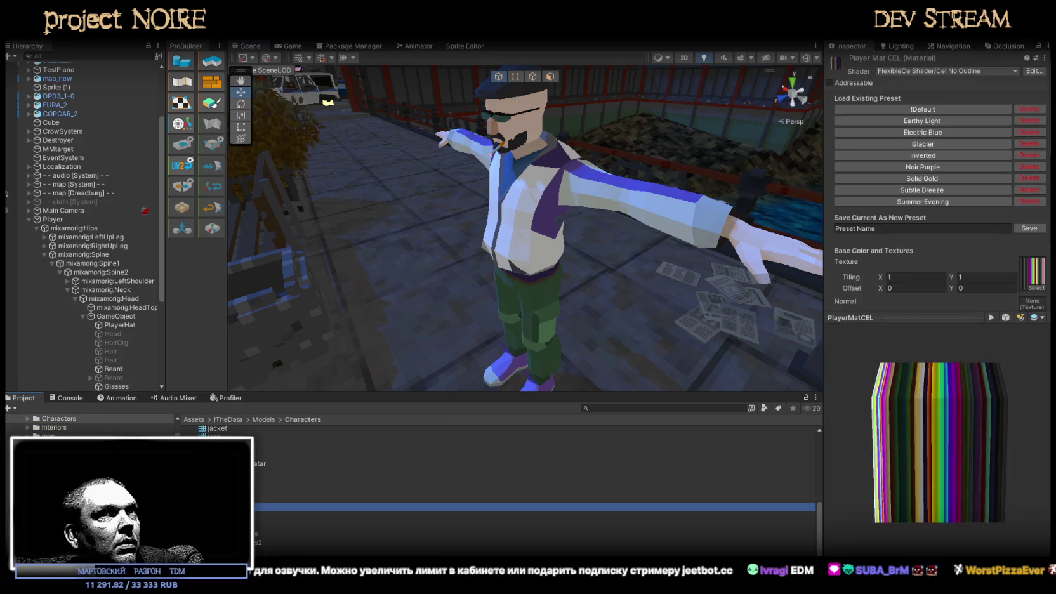
scroll(983, 245, down, 2)
scroll(979, 245, down, 2)
scroll(978, 243, down, 2)
scroll(978, 244, down, 2)
scroll(977, 244, up, 5)
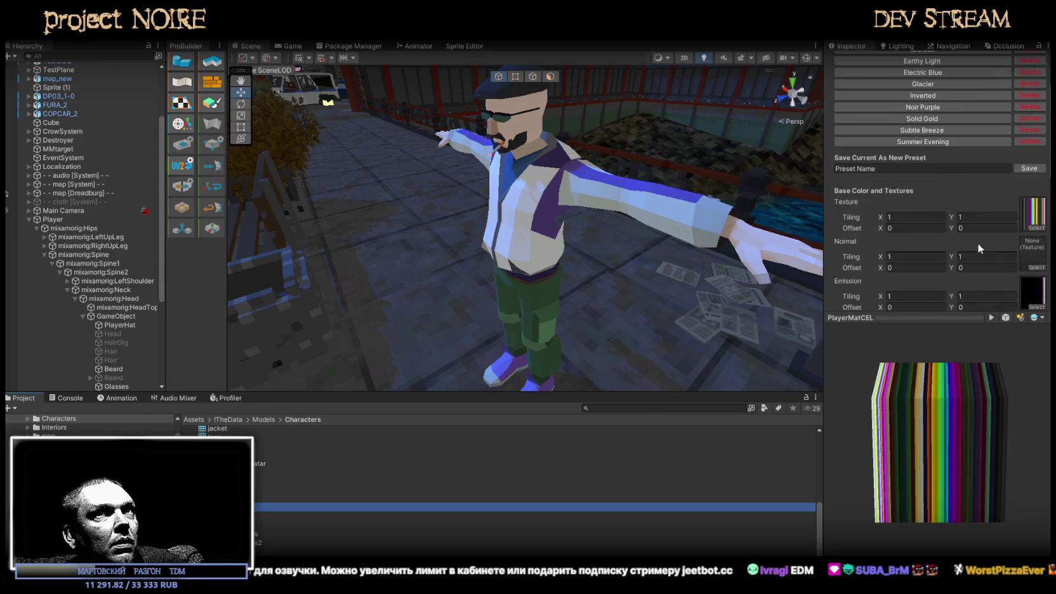
scroll(977, 244, down, 5)
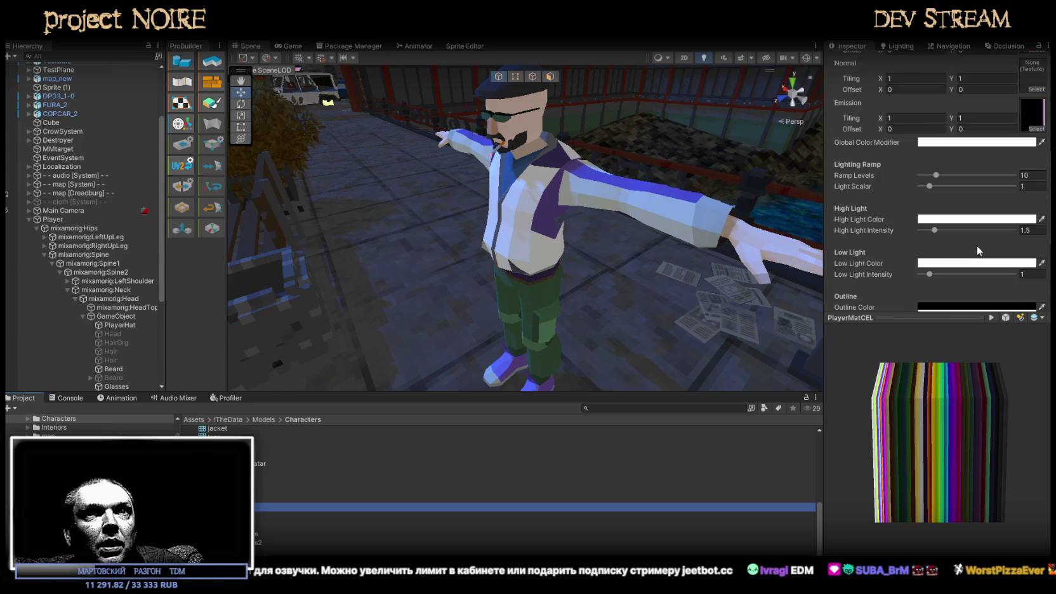
scroll(977, 245, down, 3)
scroll(533, 488, down, 1)
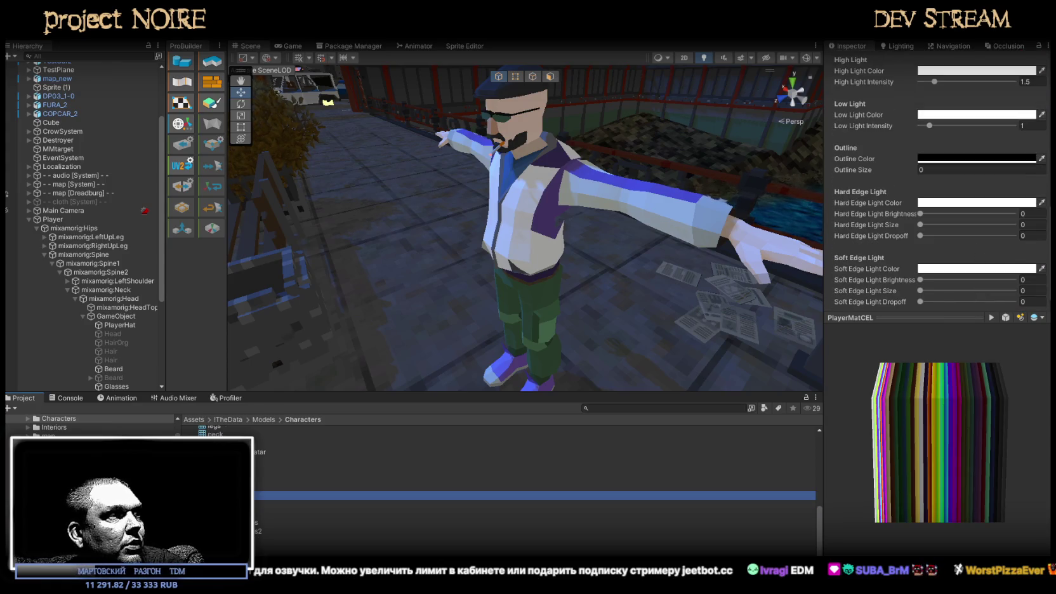
scroll(533, 489, up, 5)
scroll(534, 489, down, 3)
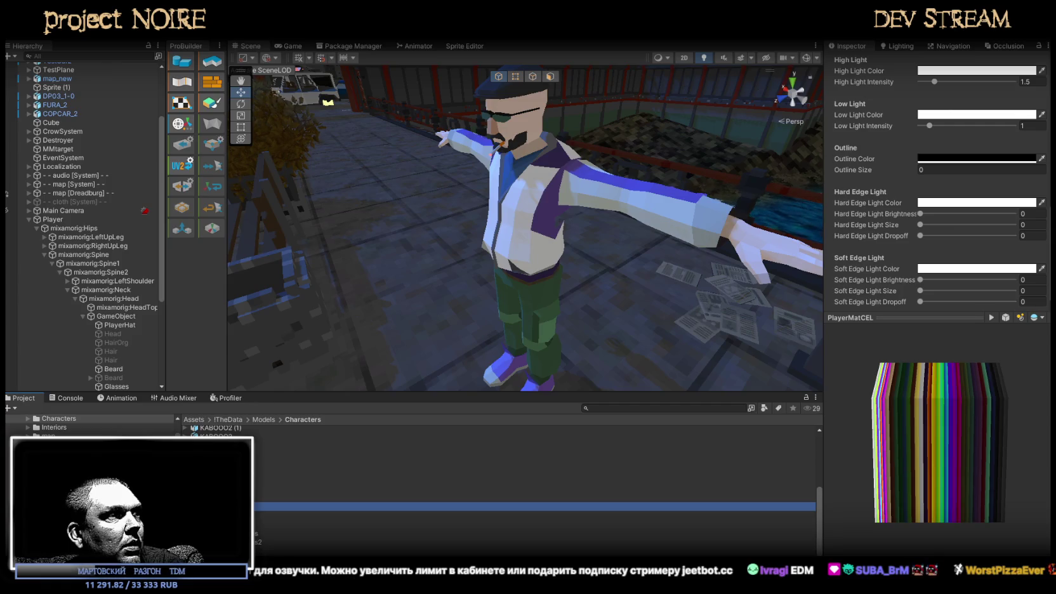
click(533, 454)
Compare the Mat PS Xskin 1 and Mat PS Xskin 2 materials
click(533, 445)
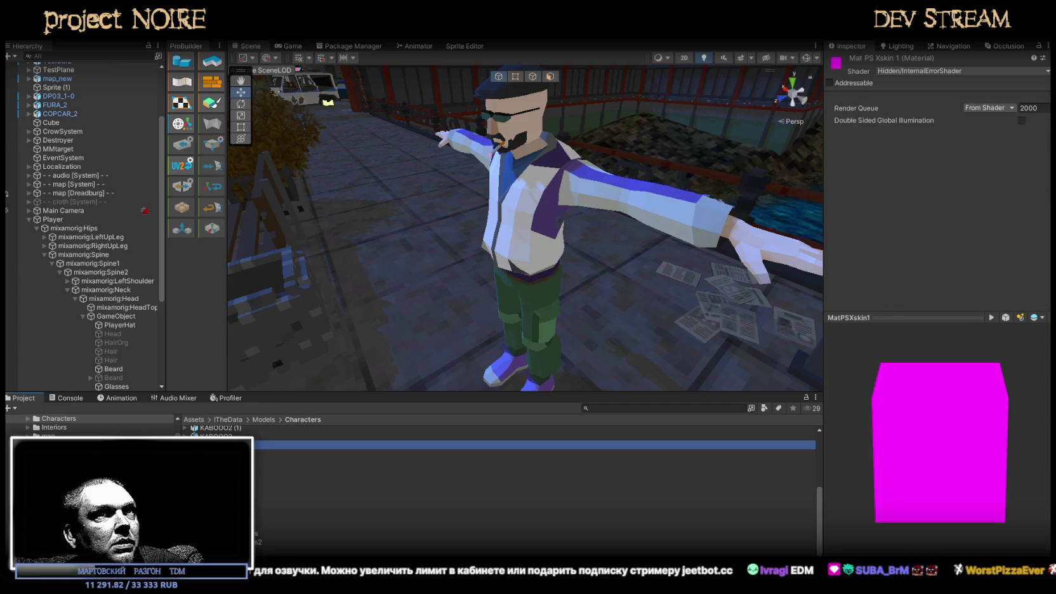
click(533, 454)
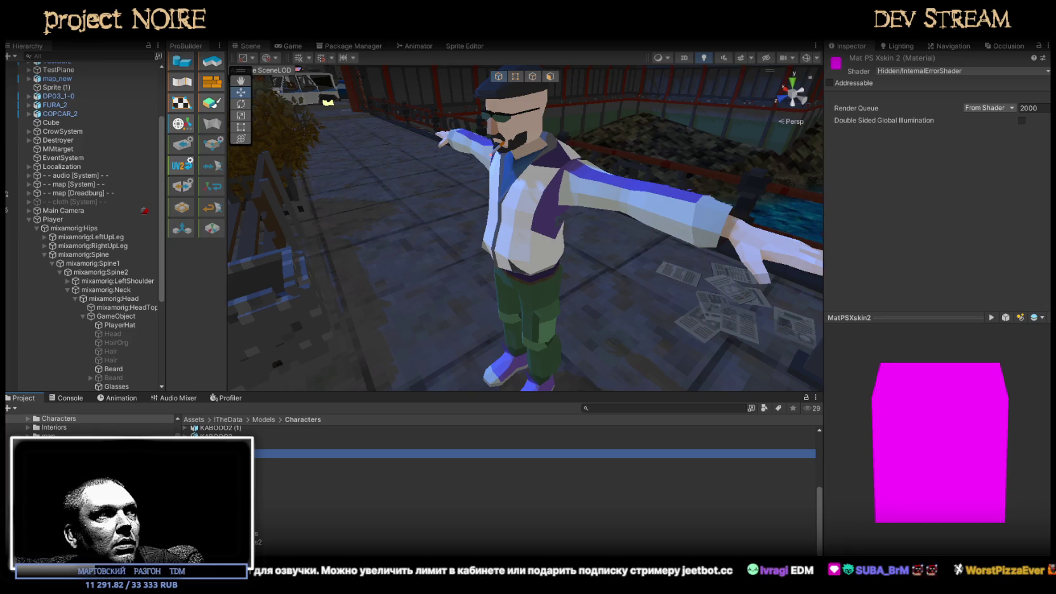
click(533, 445)
Select the hands, then the hat, beard, glasses and nose in the Hierarchy
alt+drag(286, 375, 302, 358)
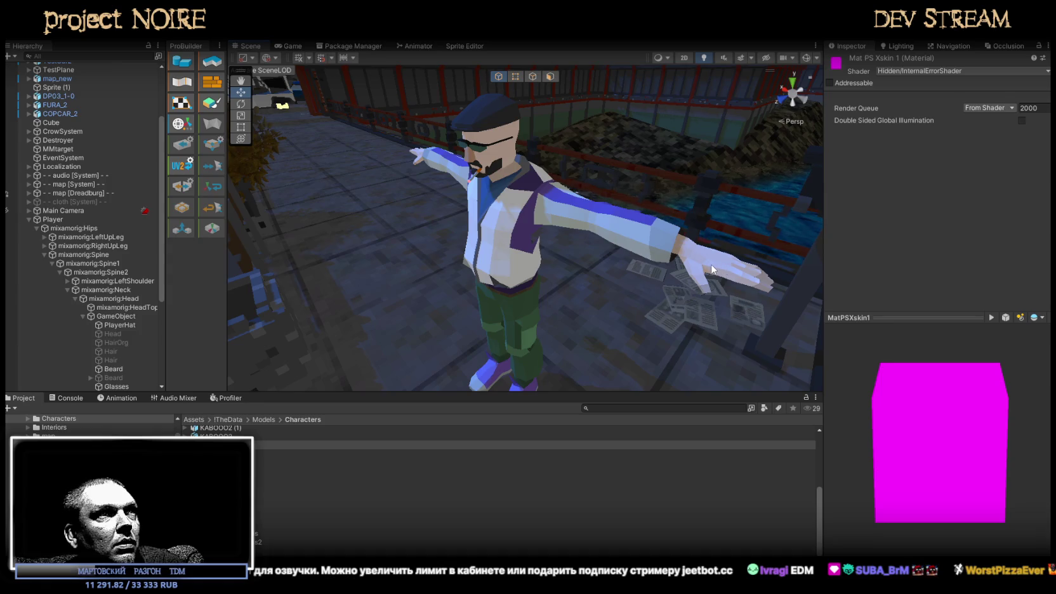
click(713, 269)
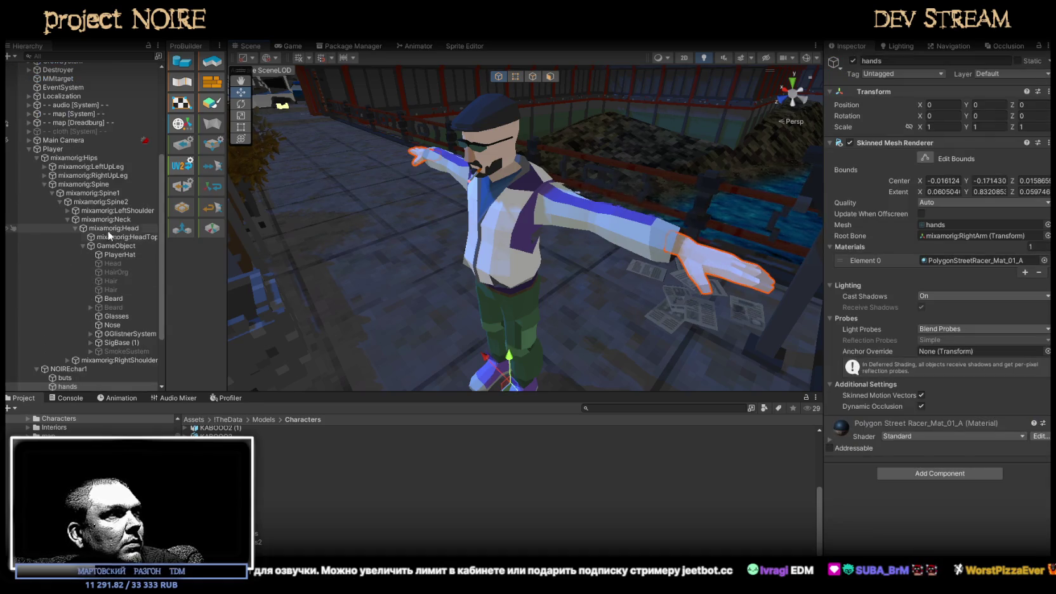
click(121, 254)
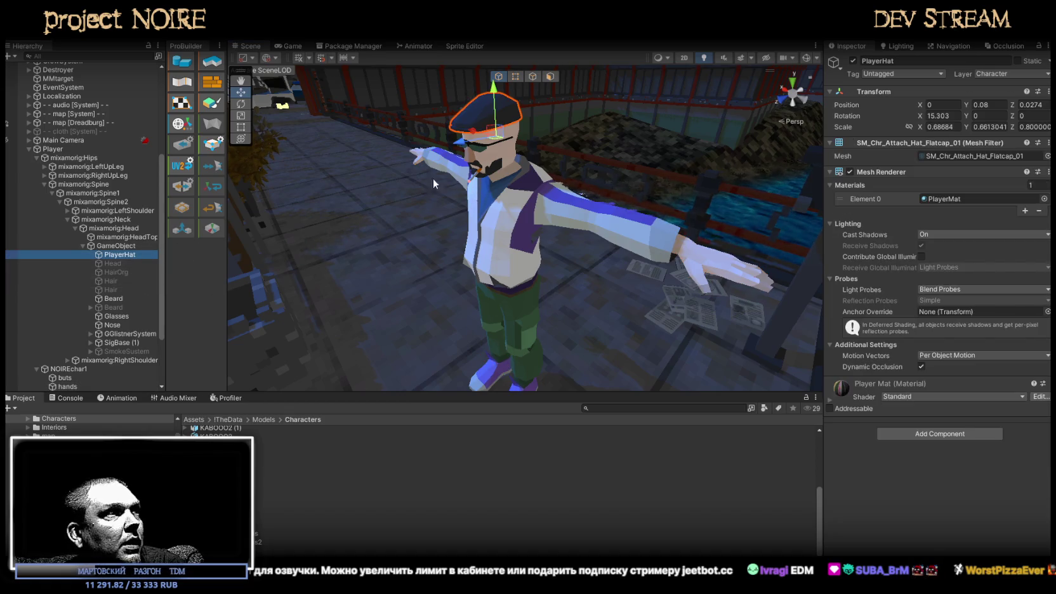
ctrl+click(124, 299)
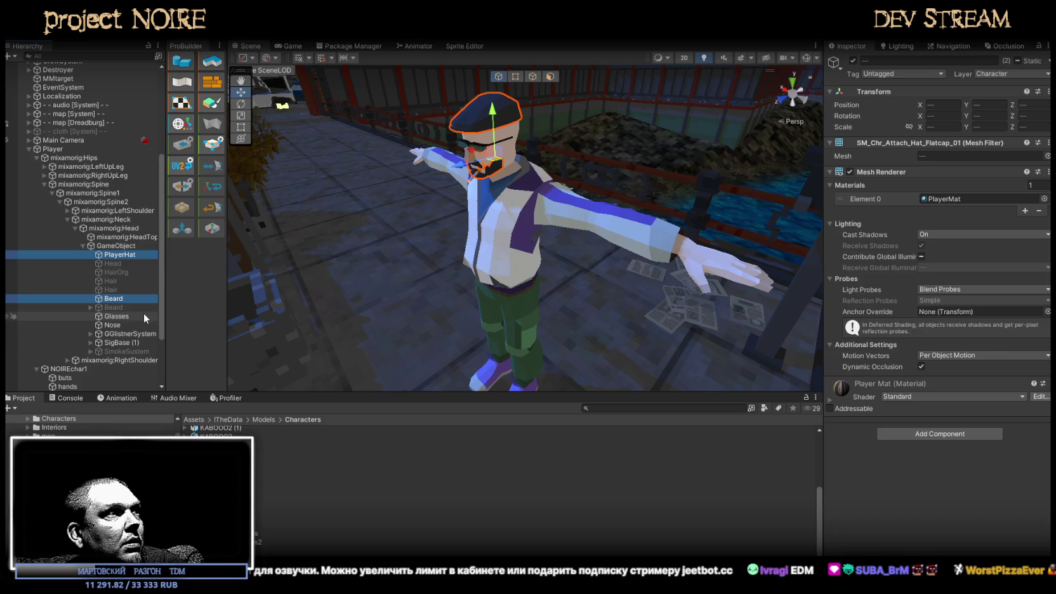
ctrl+click(118, 316)
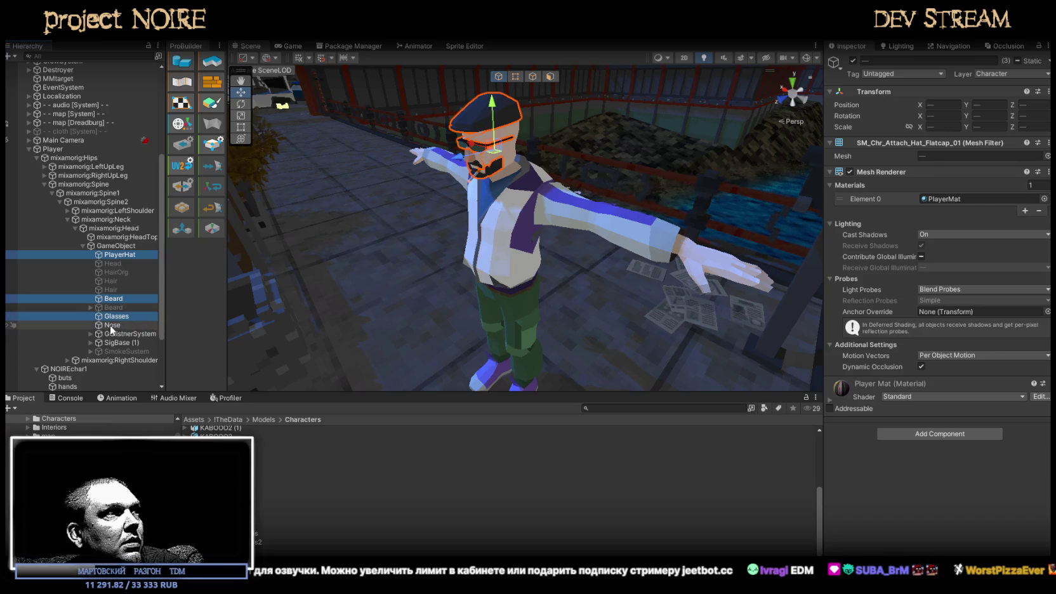
ctrl+click(111, 326)
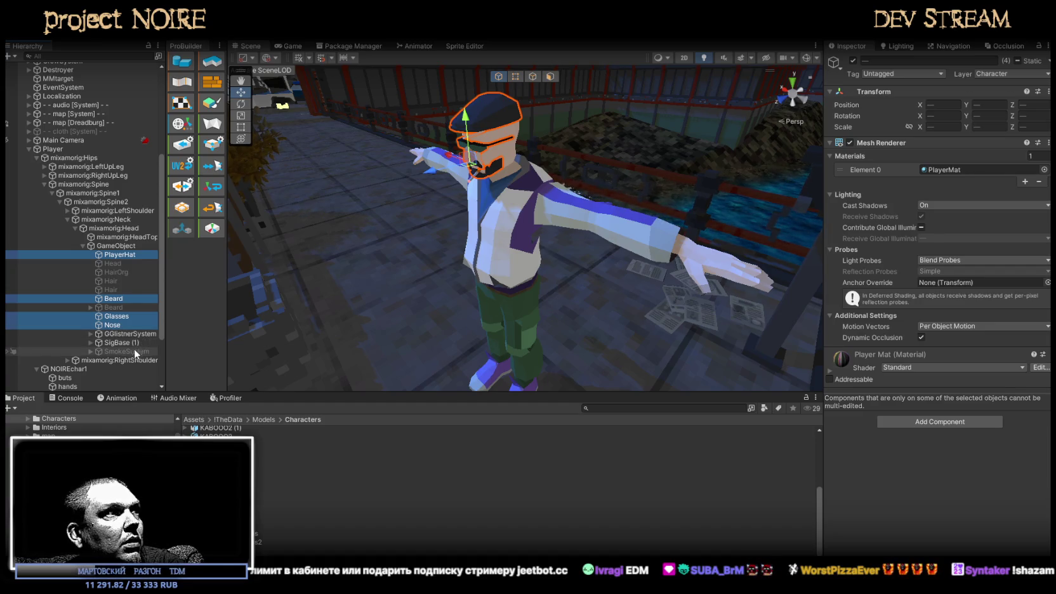
Select the buts through neck body meshes and bring up their material picker
scroll(70, 334, down, 3)
ctrl+click(66, 313)
ctrl+click(68, 321)
ctrl+click(66, 329)
ctrl+click(67, 338)
ctrl+click(65, 347)
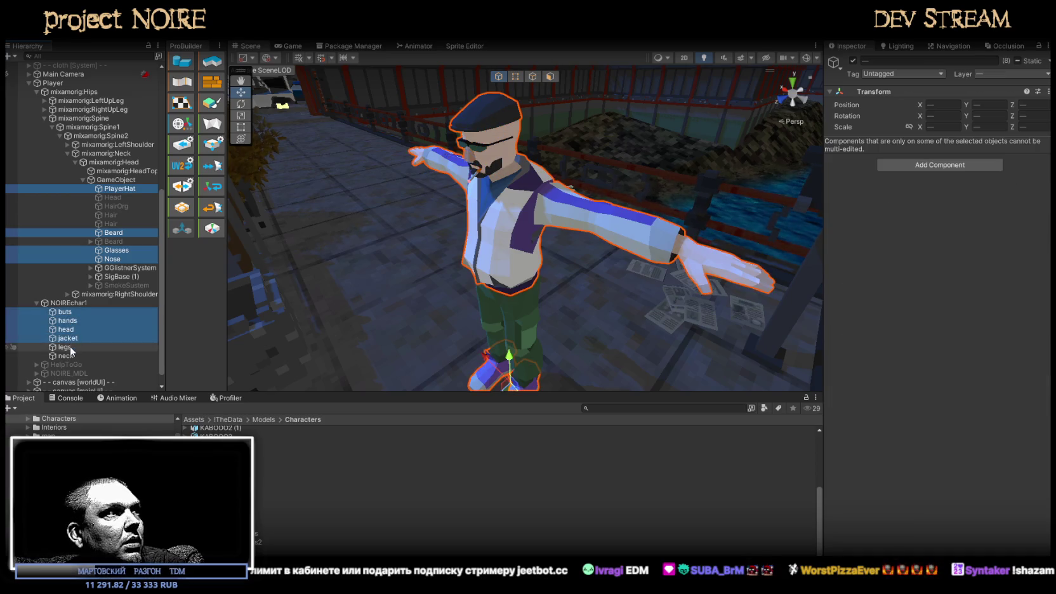
ctrl+click(66, 356)
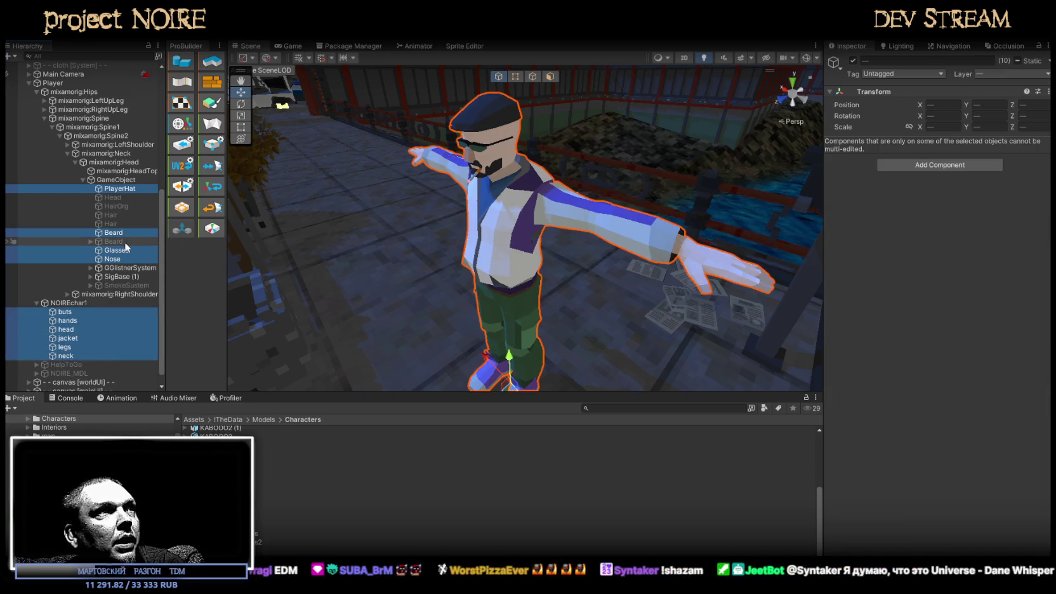
click(65, 313)
shift+click(66, 355)
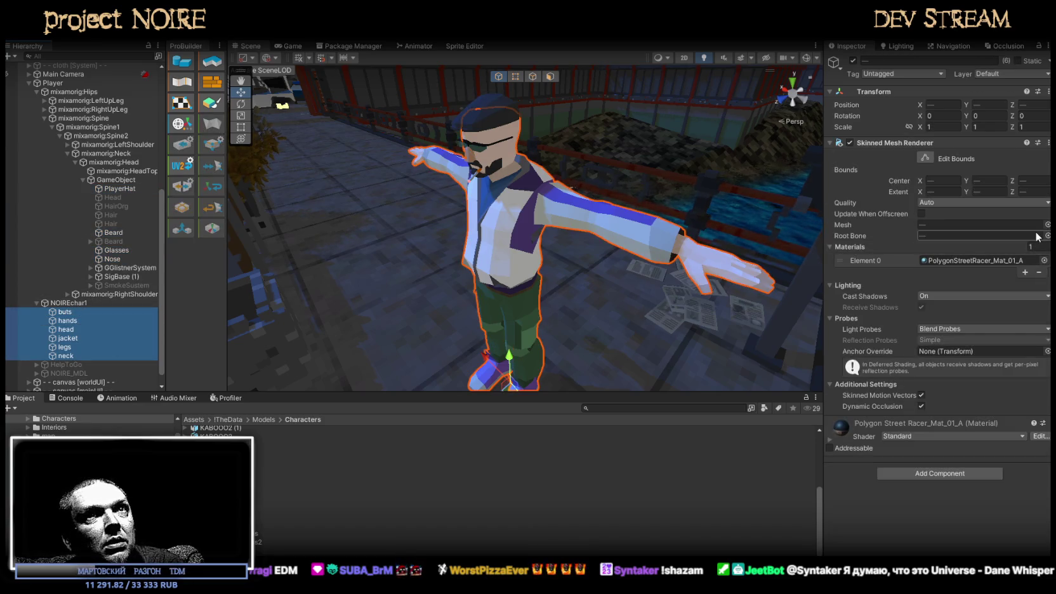
click(1044, 259)
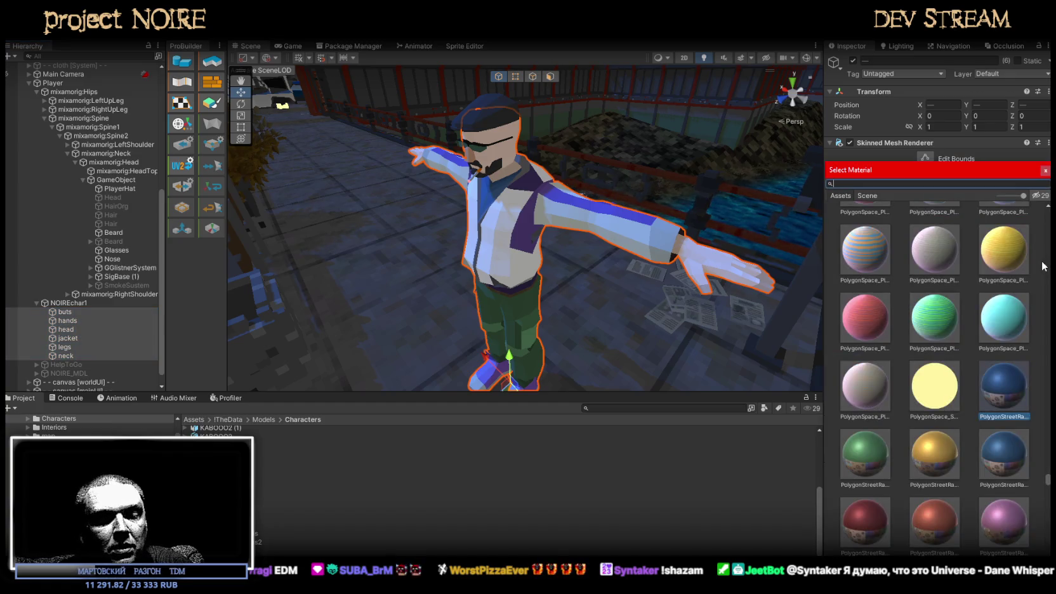
Assign PlayerPSX (searched 'ps') to the body meshes, then select the character's glasses
text(playerps)
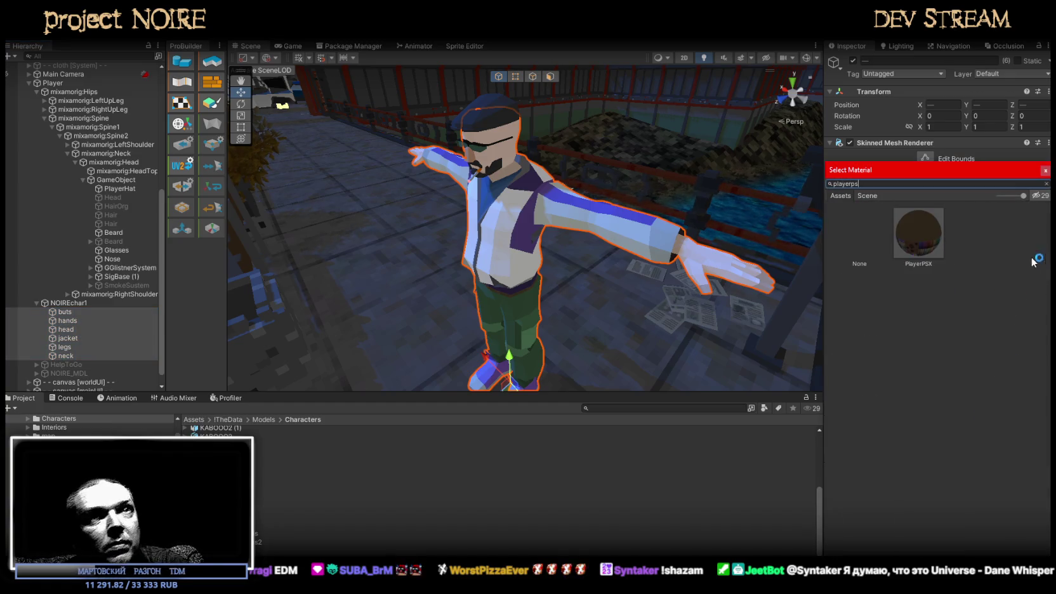
double_click(931, 240)
mouse_move(698, 127)
right_down()
mouse_move(723, 106)
mouse_move(652, 152)
right_up()
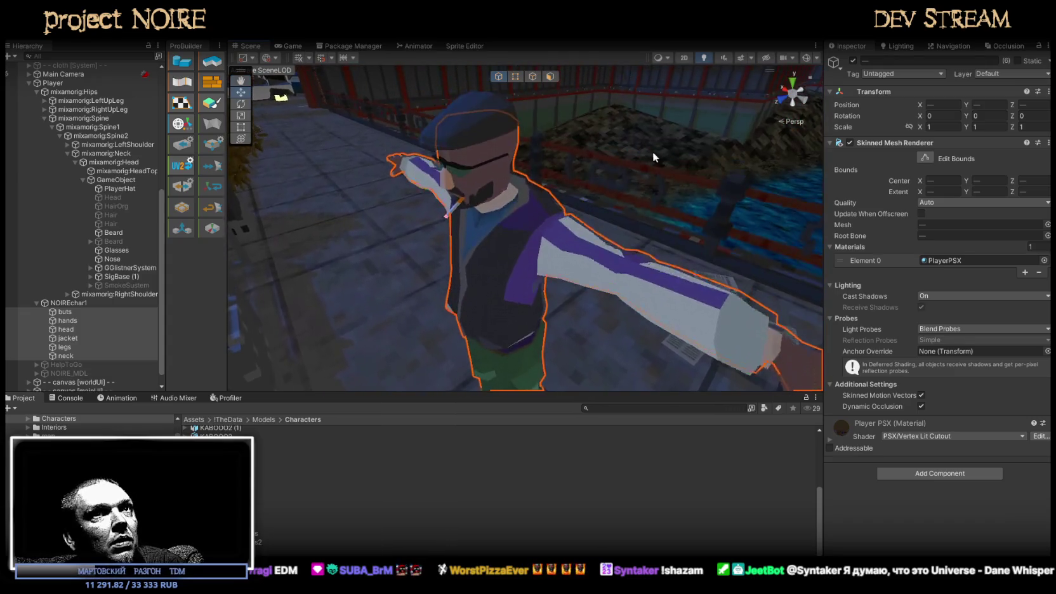
scroll(946, 266, down, 10)
mouse_move(635, 158)
right_down()
mouse_move(519, 104)
mouse_move(517, 147)
right_up()
click(518, 146)
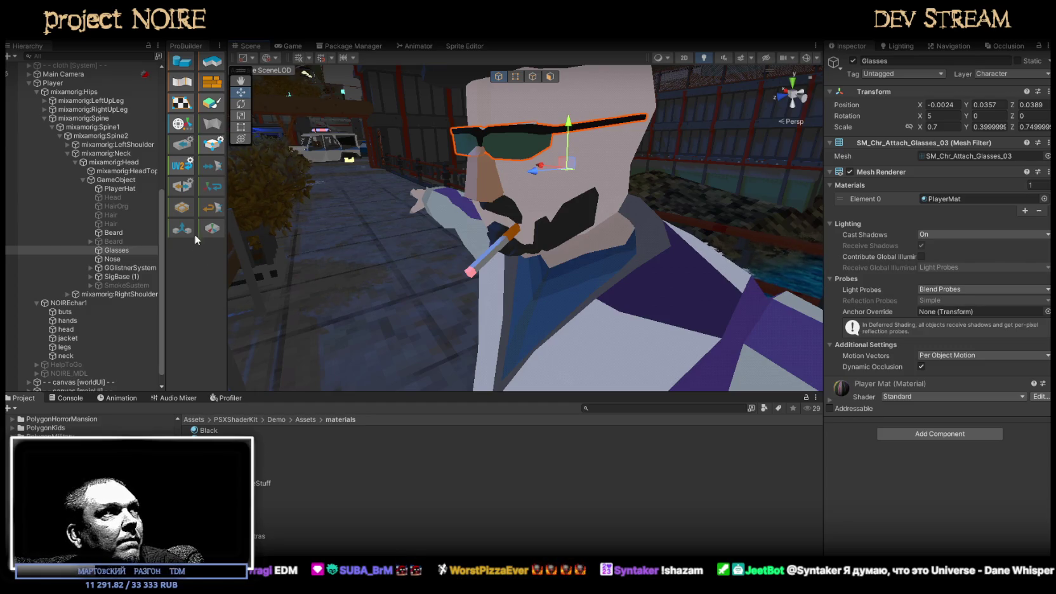
mouse_move(116, 250)
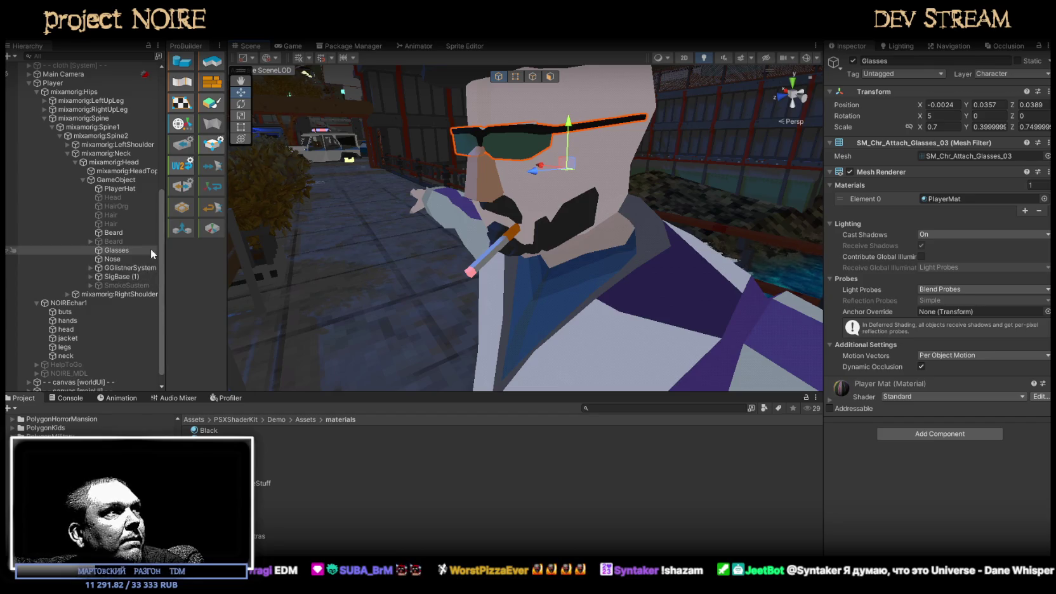
Assign PlayerPSX to the glasses, beard and hat, then orbit around the character's head
ctrl+click(127, 232)
ctrl+click(126, 189)
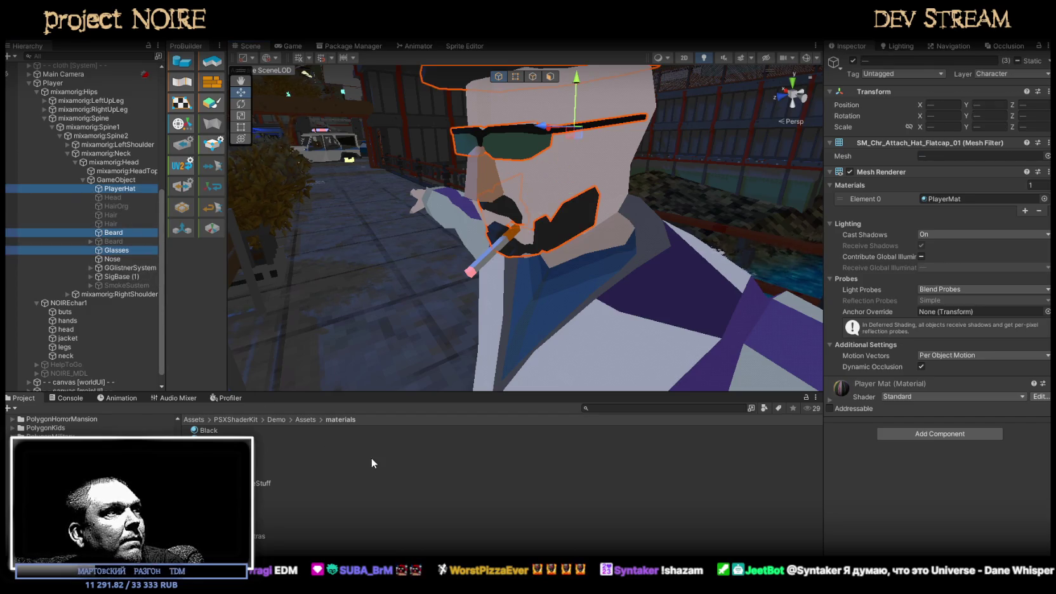
drag(273, 509, 939, 200)
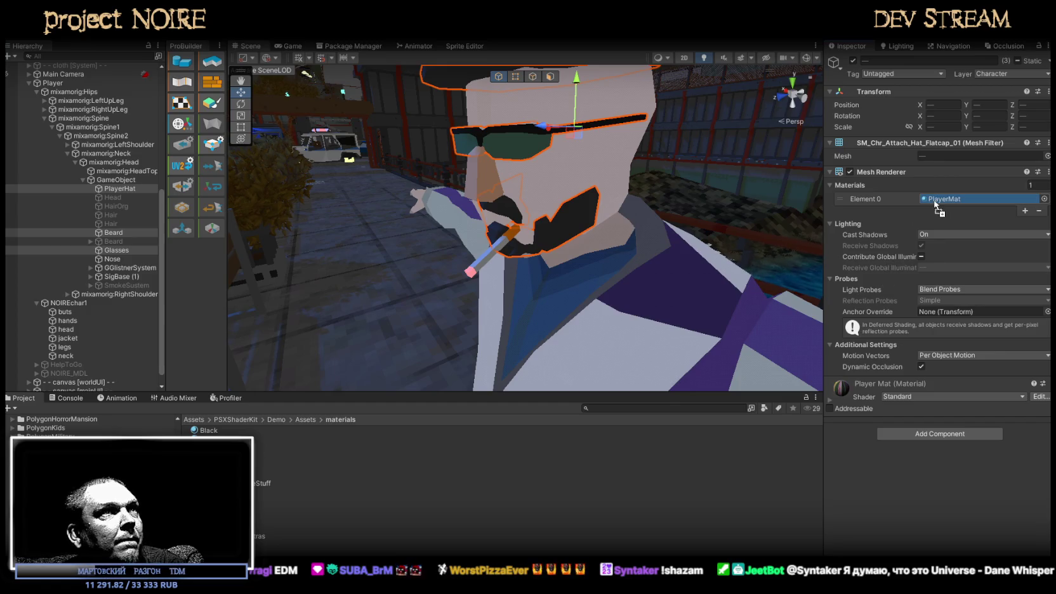
mouse_move(634, 190)
alt+mouse_down()
mouse_move(570, 189)
mouse_move(650, 190)
alt+mouse_up()
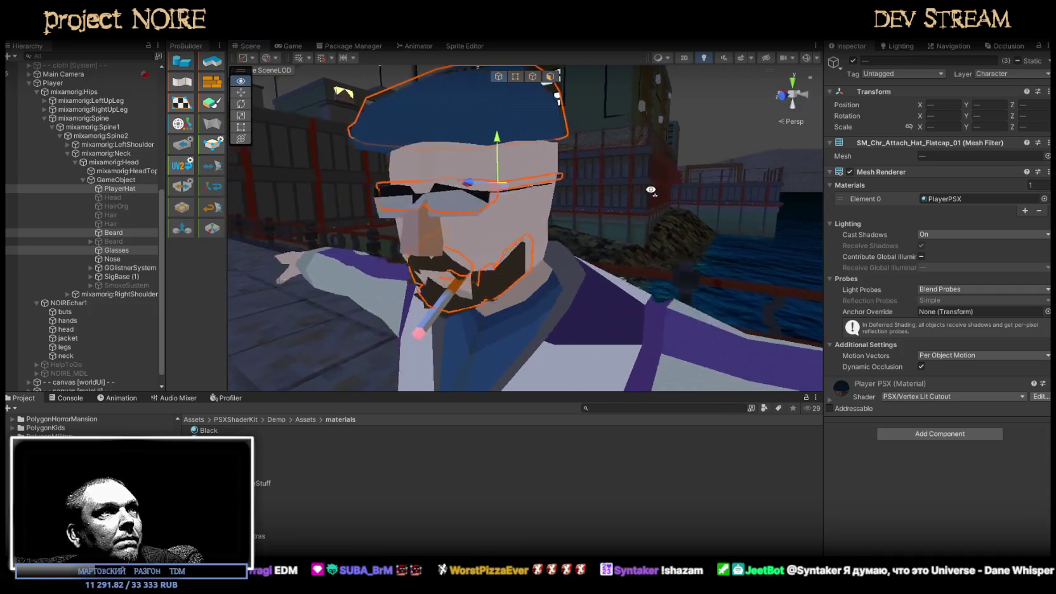
alt+drag(651, 190, 711, 191)
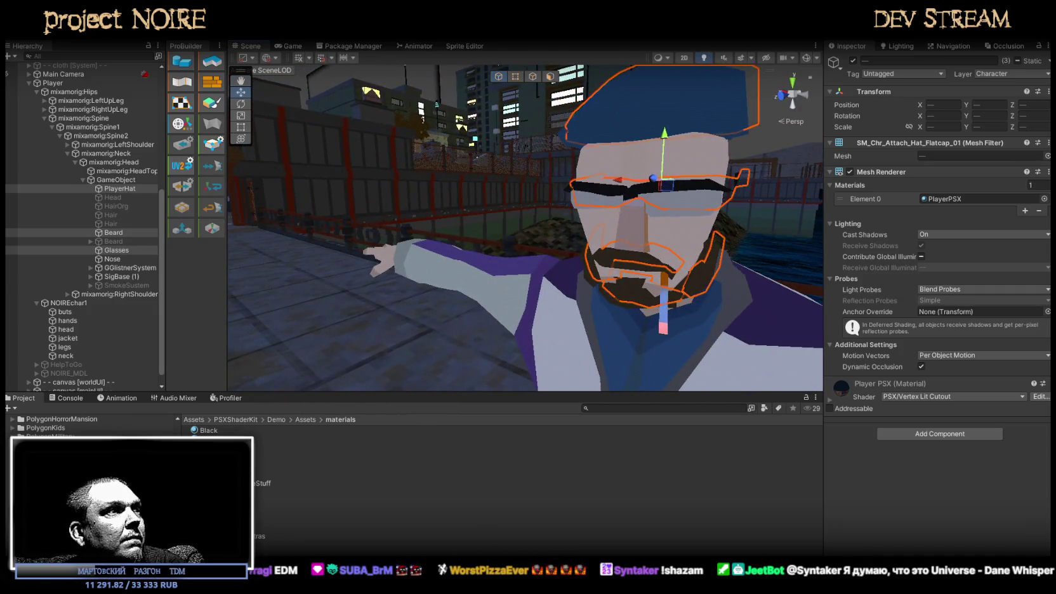
mouse_move(631, 234)
alt+mouse_down()
mouse_move(718, 281)
mouse_move(673, 311)
mouse_move(703, 343)
alt+mouse_up()
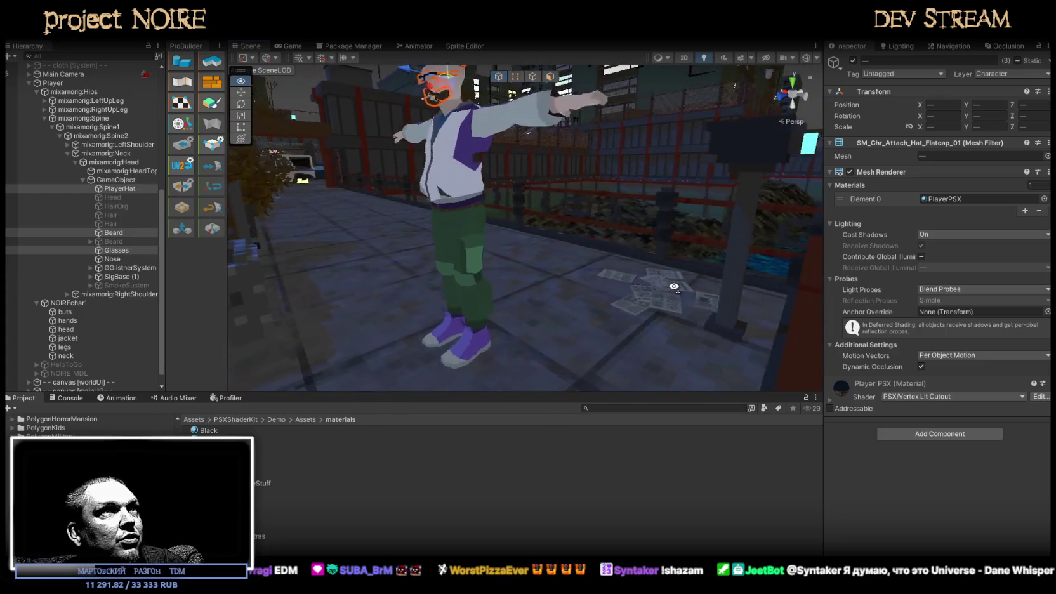
scroll(683, 313, down, 3)
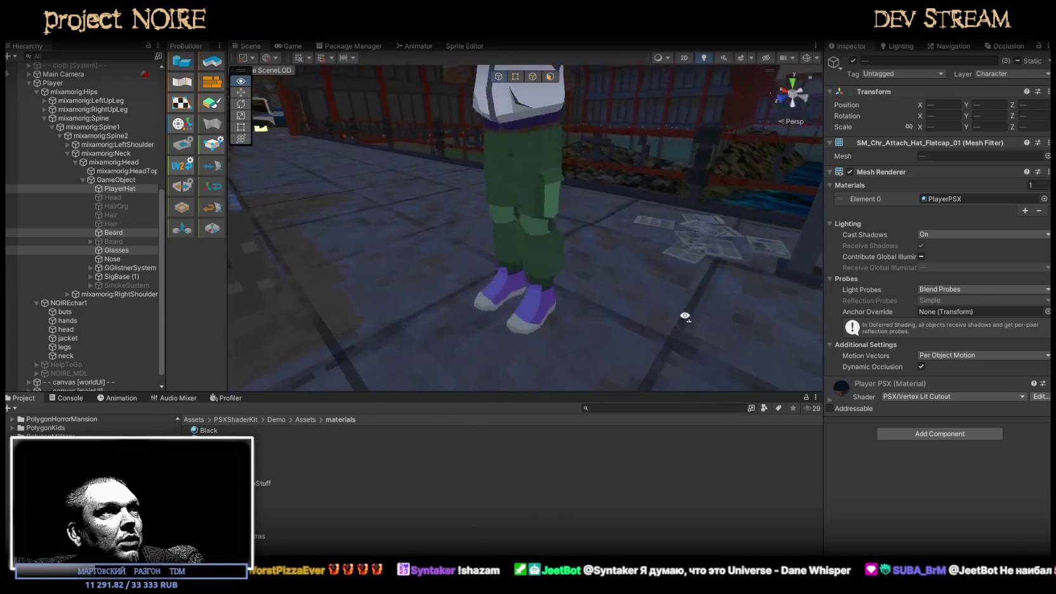
scroll(683, 305, down, 3)
scroll(683, 308, down, 3)
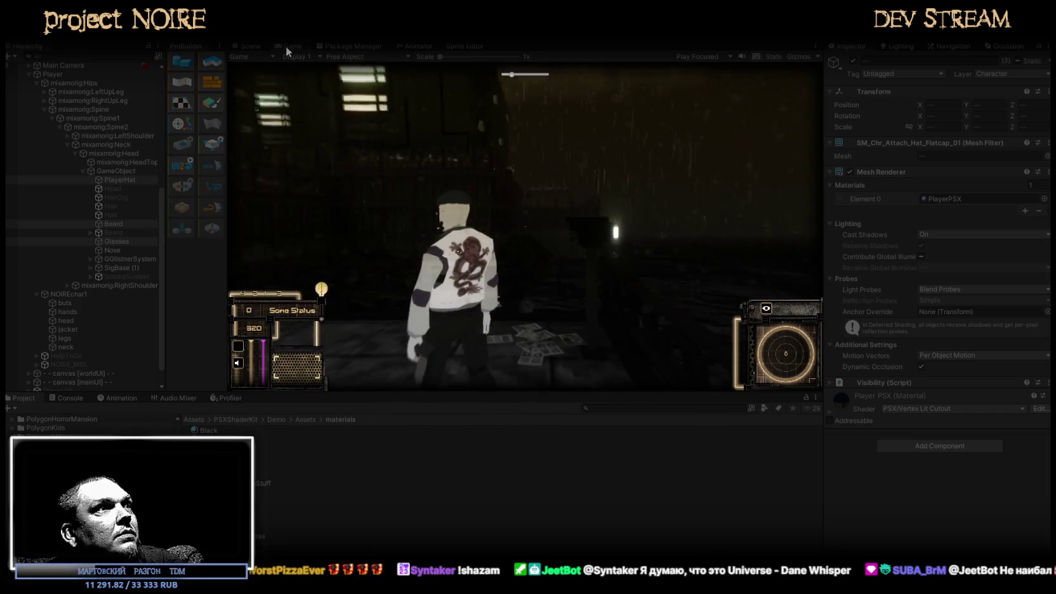
double_click(286, 45)
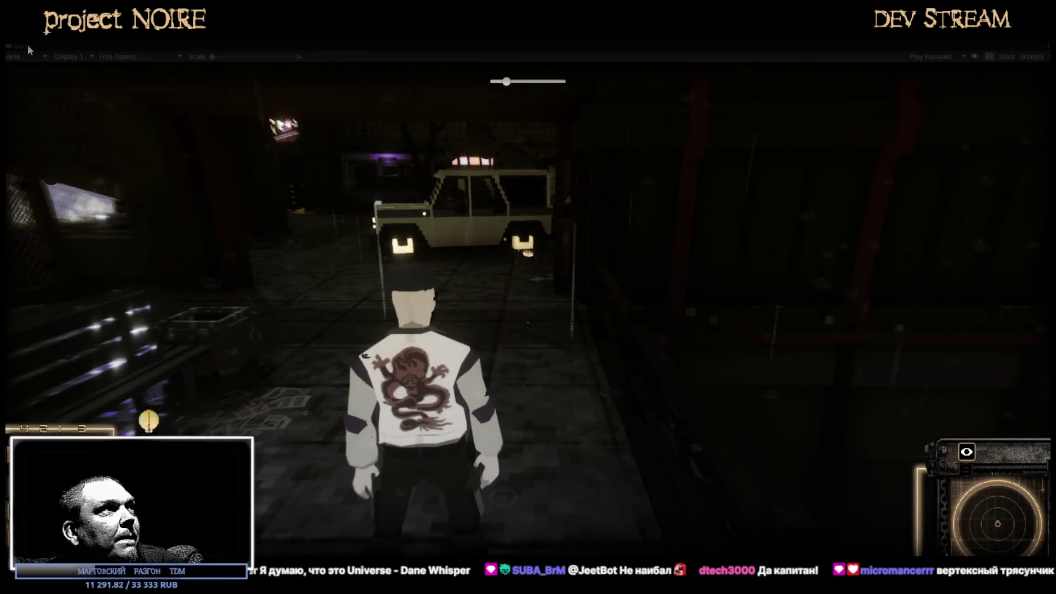
double_click(26, 46)
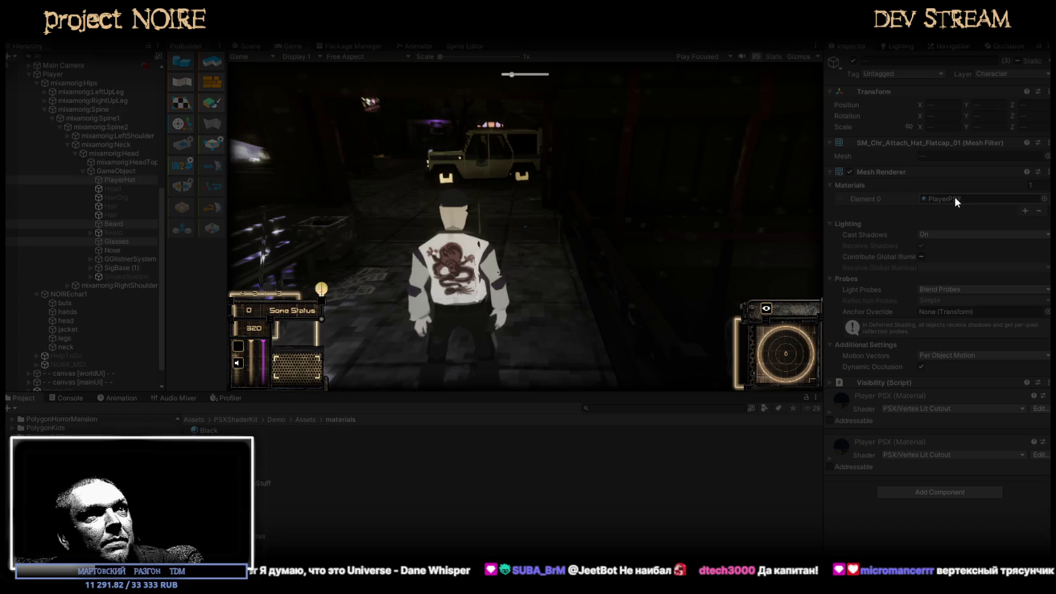
Set PlayerPSX's render queue to 3001 and maximize the Game view
scroll(892, 251, down, 2)
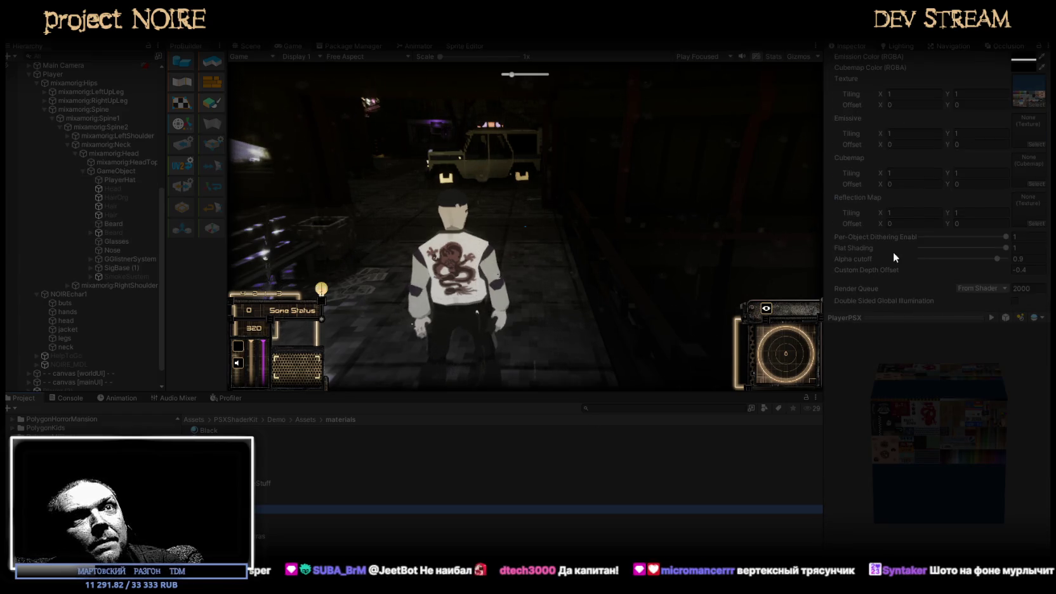
click(1019, 291)
text(3001)
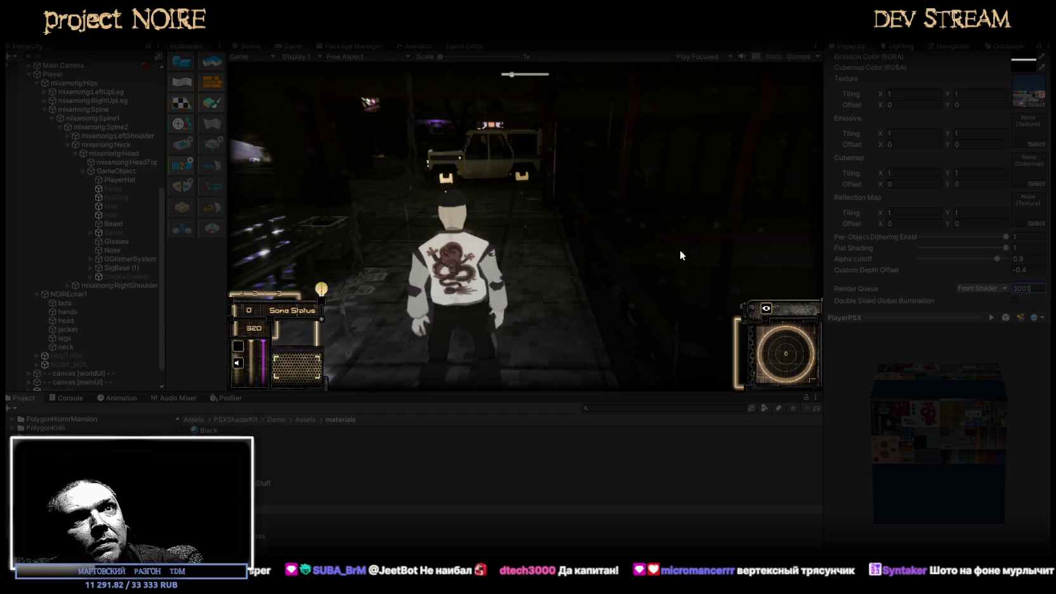
click(681, 255)
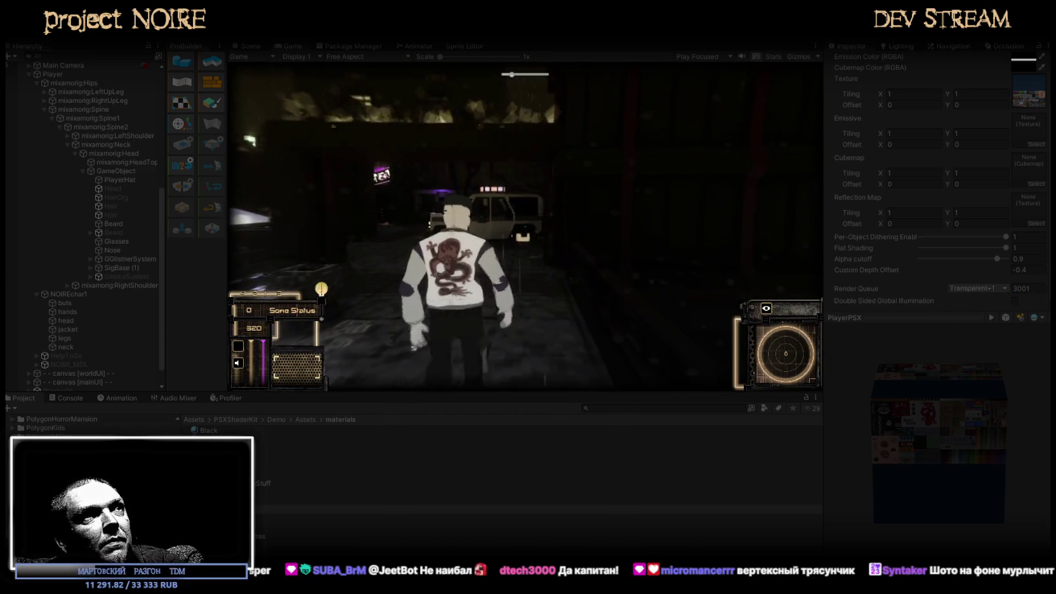
double_click(287, 47)
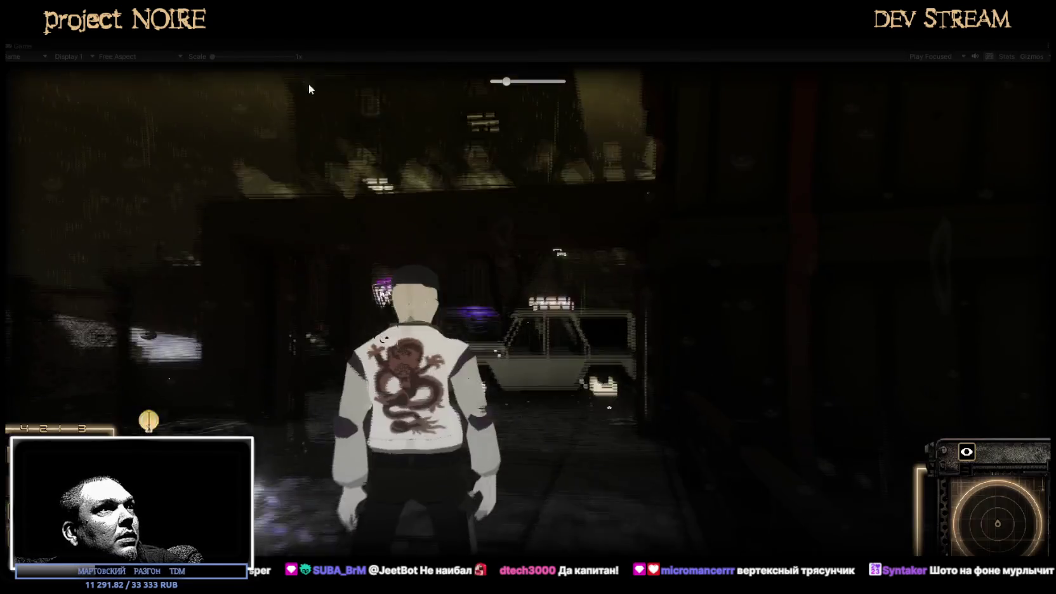
Walk the player forward past the white truck into the lit courtyard
key(w)
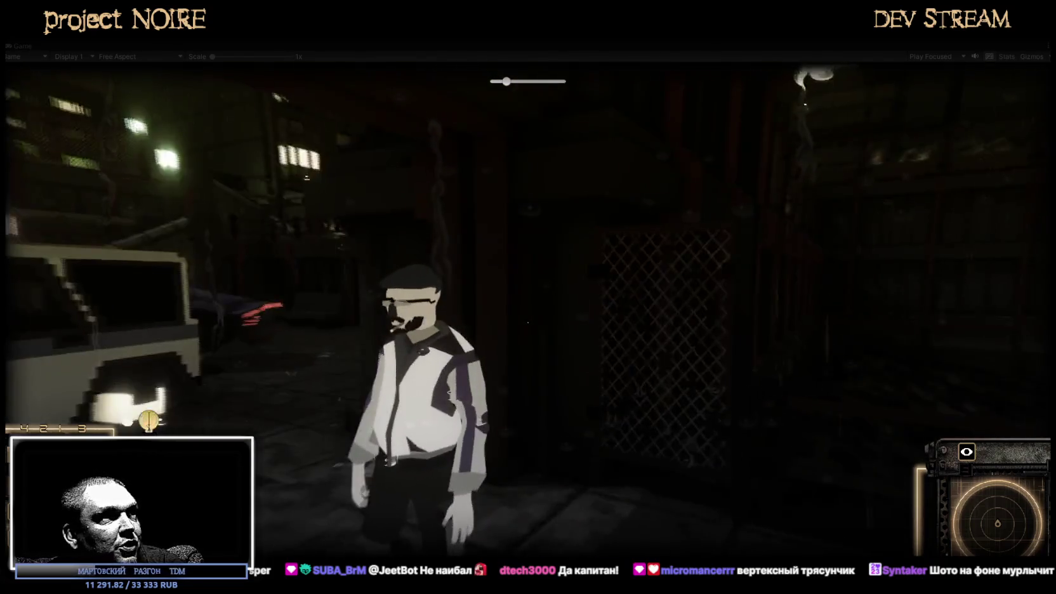
key(w)
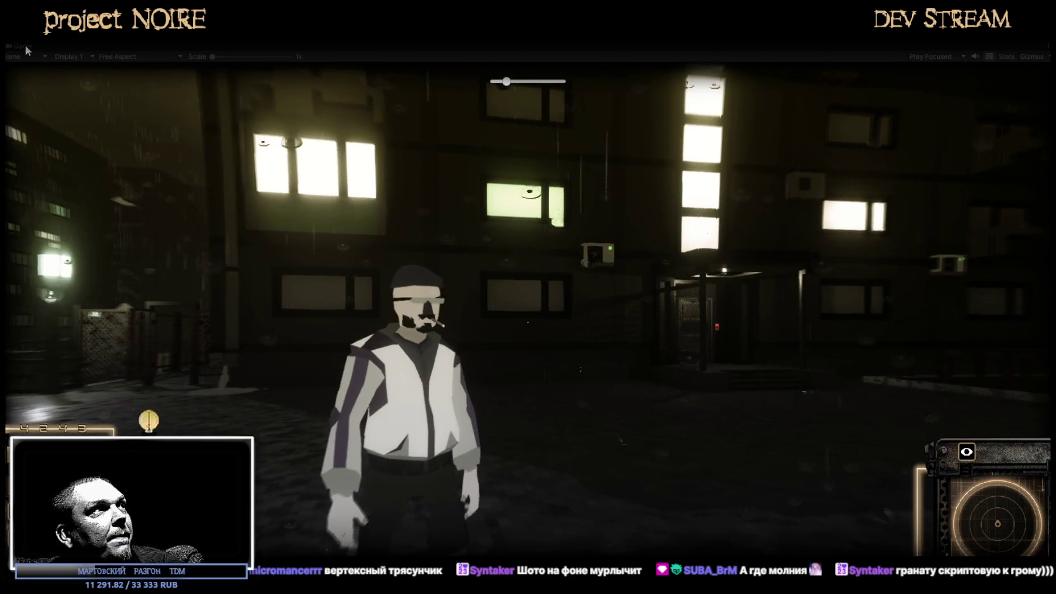
Set Main Camera's PSX Vertex Grid Resolution to 25, then maximize the Game view
double_click(25, 46)
scroll(80, 127, up, 5)
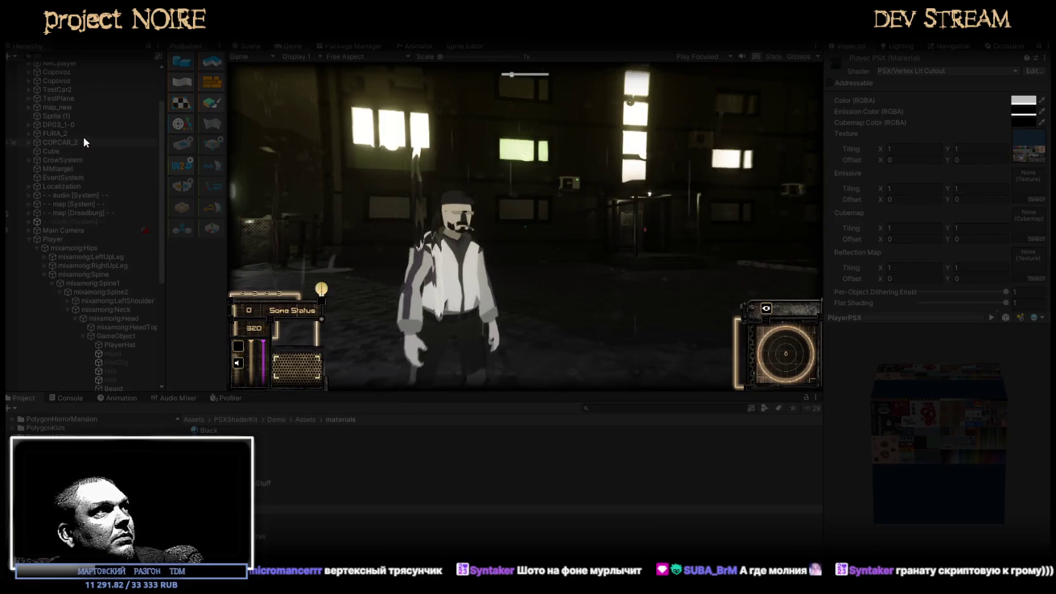
click(63, 230)
scroll(939, 238, down, 3)
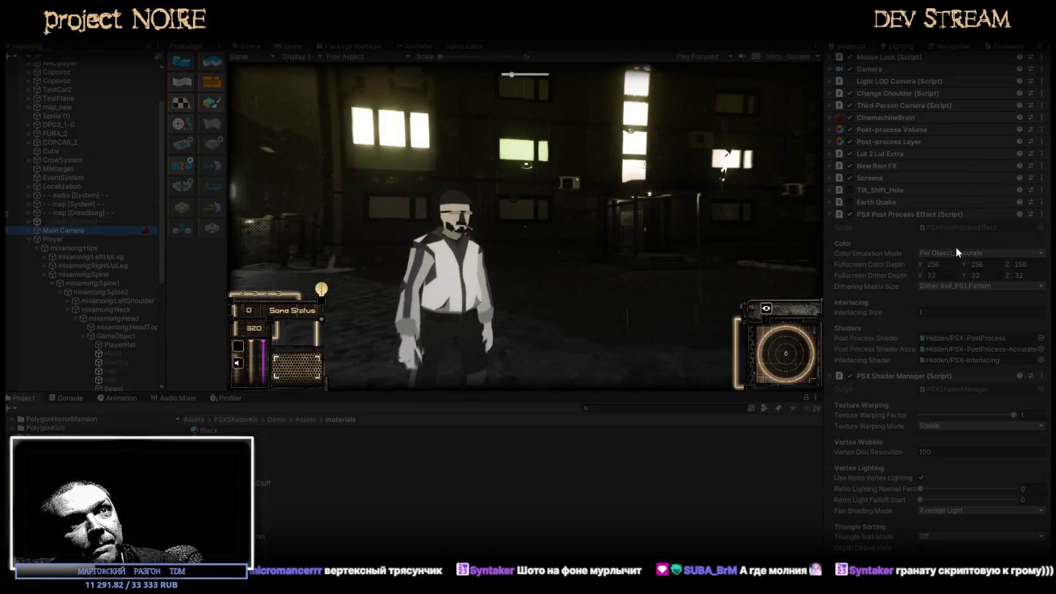
mouse_move(889, 452)
mouse_down()
mouse_move(873, 451)
mouse_move(1008, 452)
mouse_up()
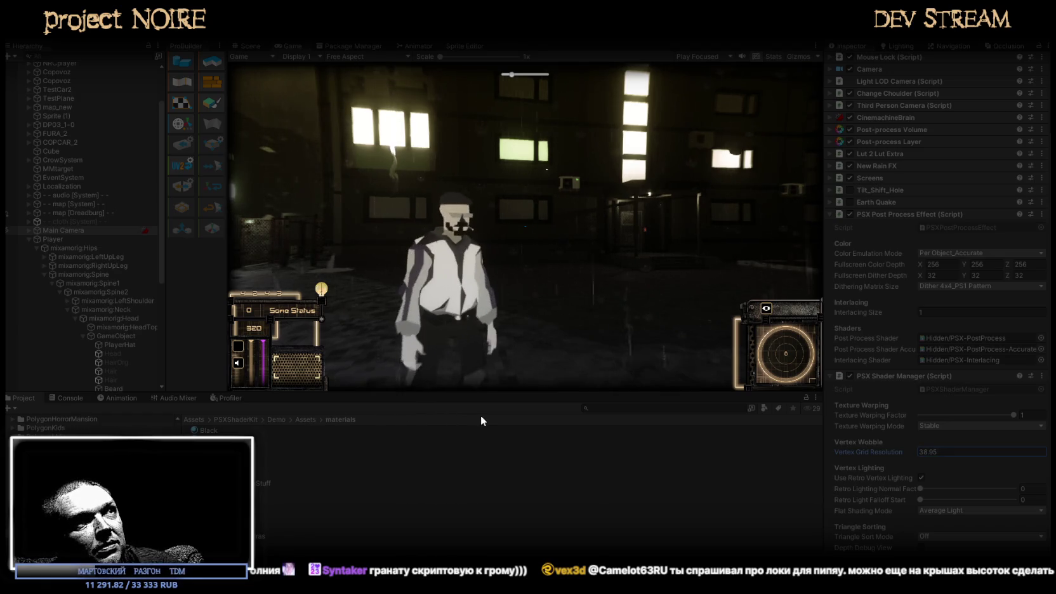
drag(869, 452, 943, 452)
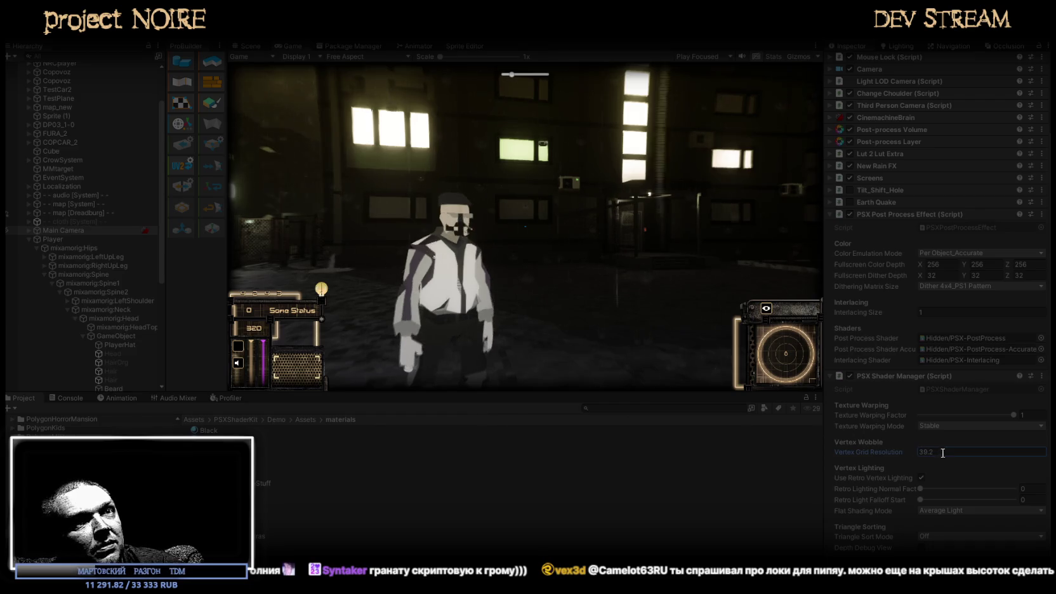
text(256)
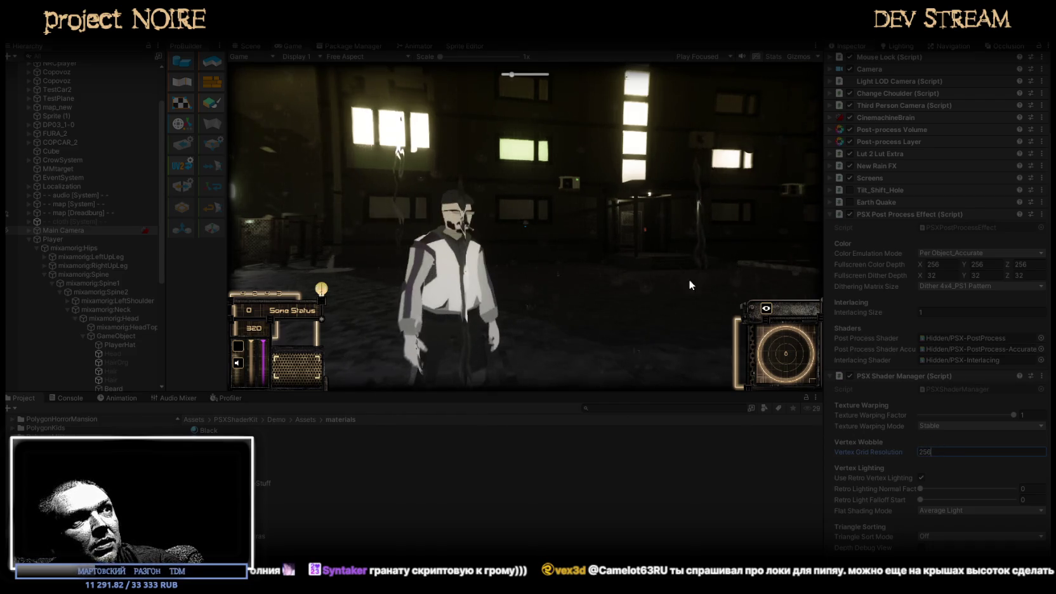
double_click(289, 46)
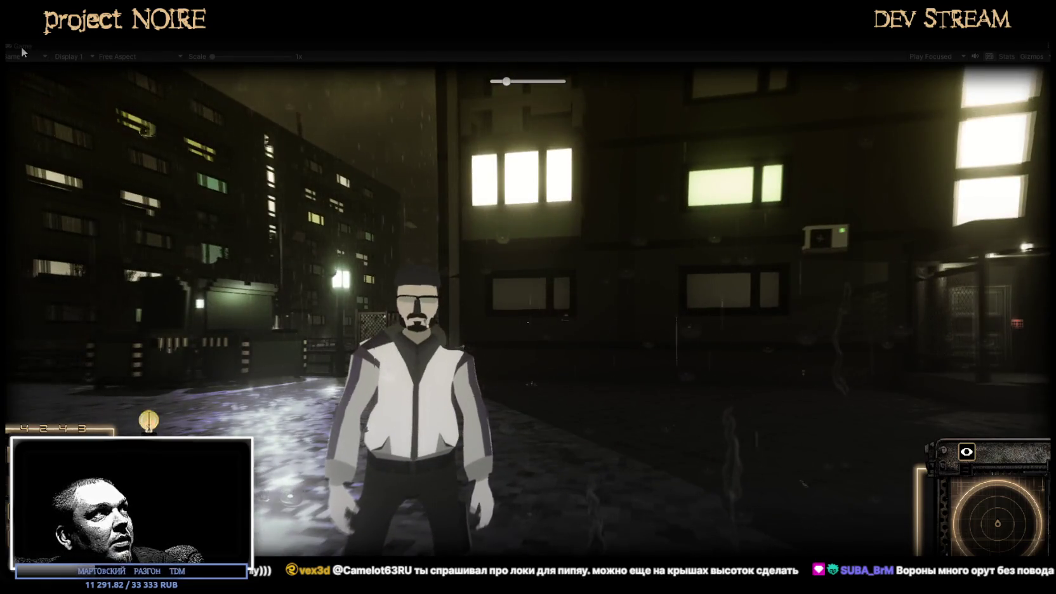
Restore the full editor layout from the maximized game view and refocus the game
double_click(20, 46)
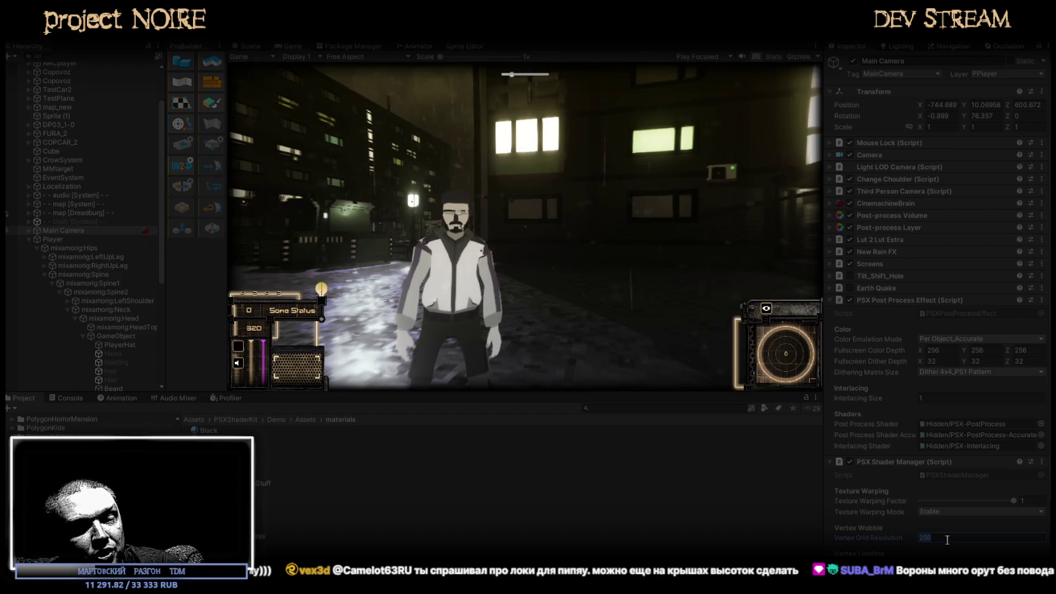
click(554, 300)
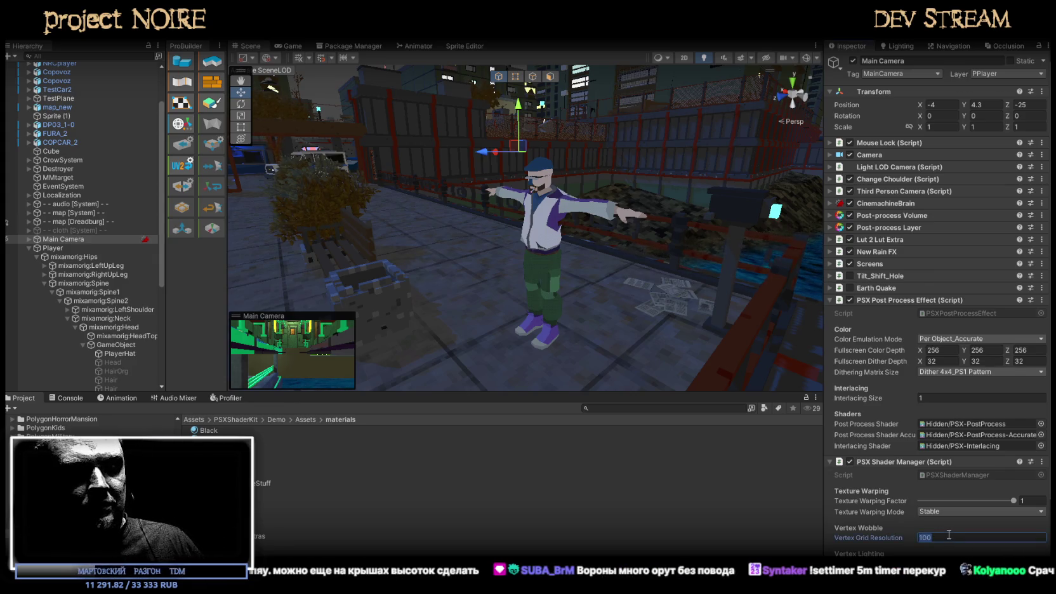
Set Vertex Grid Resolution to 128, then 128+64 for 192
text(12)
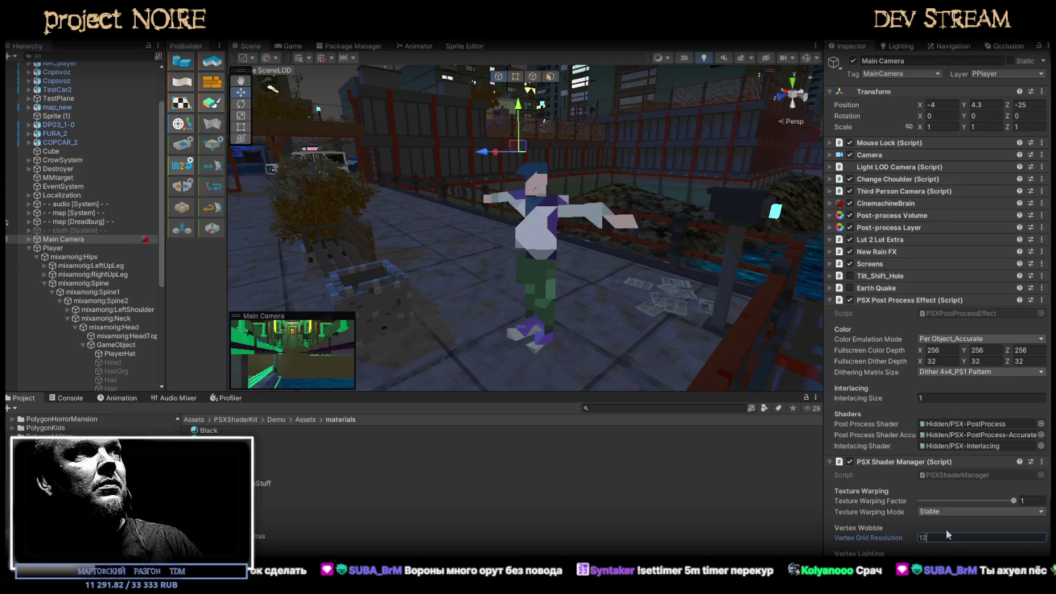
text(8)
mouse_move(663, 261)
right_down()
mouse_move(733, 163)
mouse_move(714, 268)
mouse_move(831, 411)
right_up()
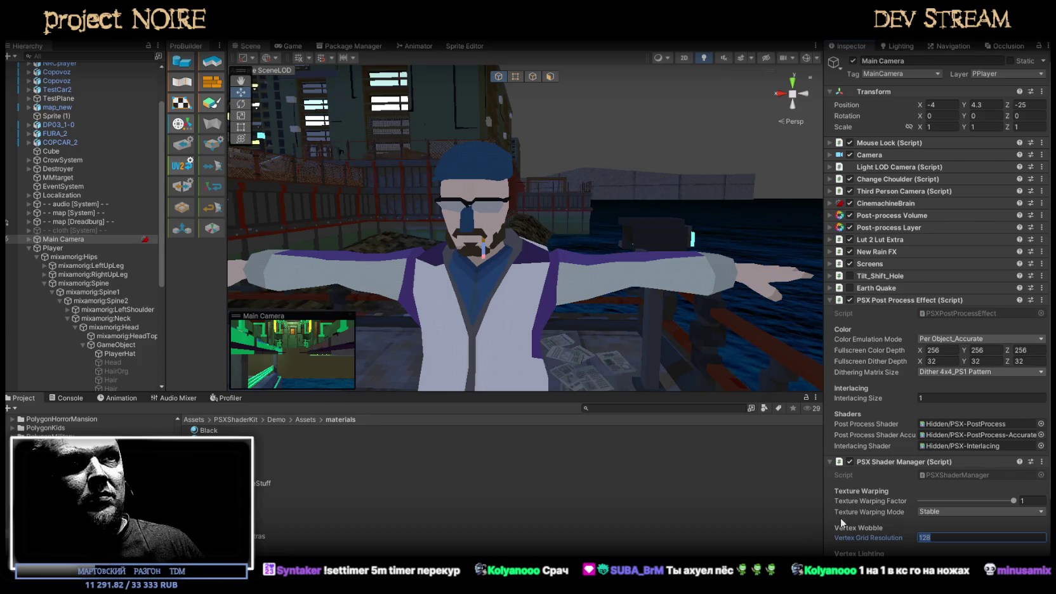
text(+)
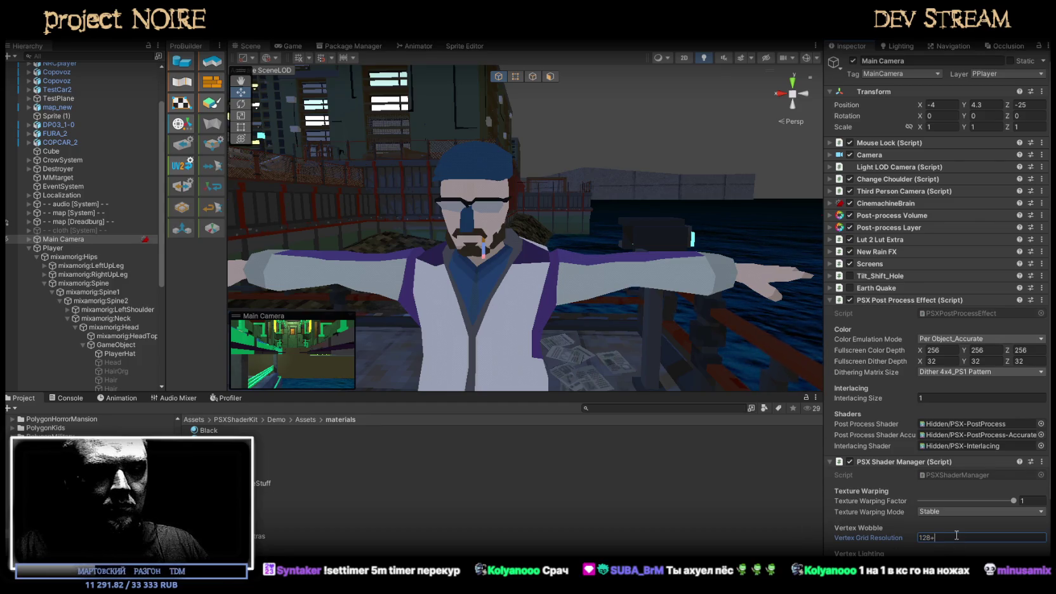
text(64)
Orbit around the player to inspect the vertex wobble, then switch to Blockbench
mouse_move(712, 354)
alt+mouse_down()
mouse_move(458, 233)
mouse_move(594, 236)
alt+mouse_up()
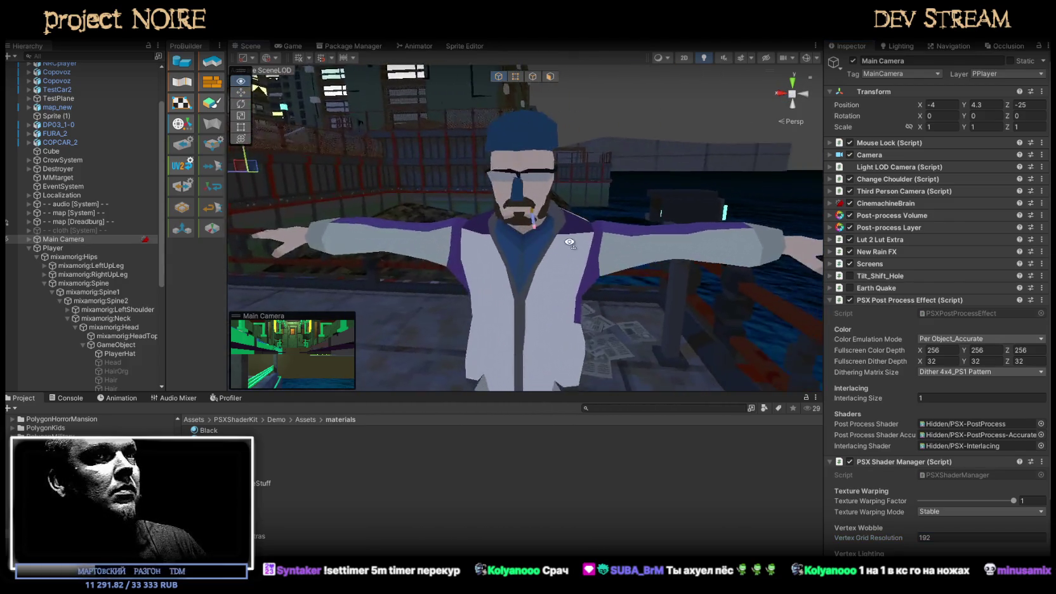
scroll(594, 236, up, 2)
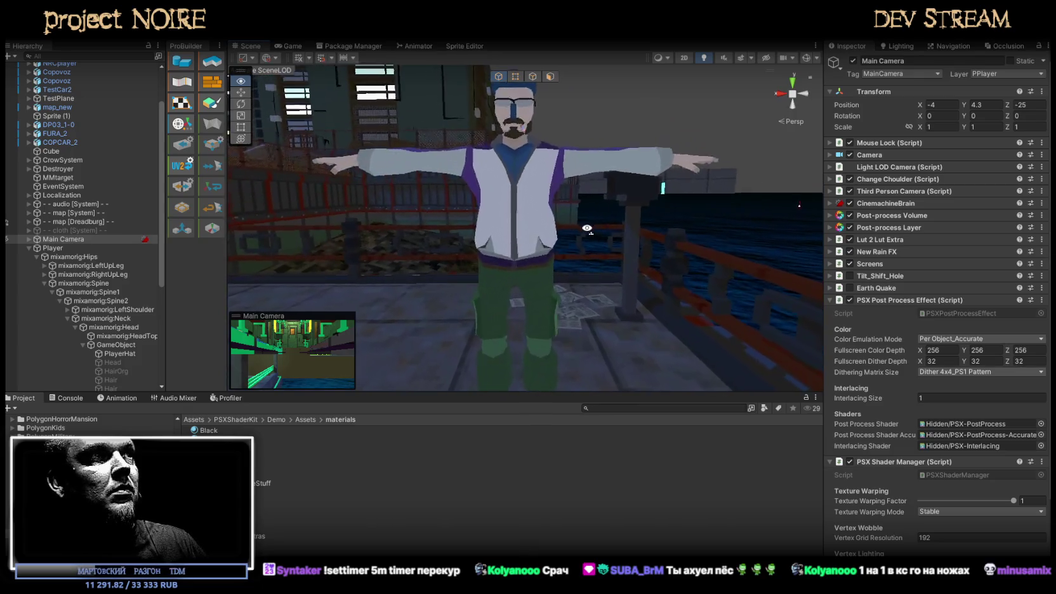
scroll(591, 234, up, 2)
scroll(584, 233, up, 2)
scroll(580, 232, up, 3)
mouse_move(580, 232)
alt+mouse_down()
mouse_move(535, 177)
mouse_move(374, 249)
mouse_move(575, 273)
alt+mouse_up()
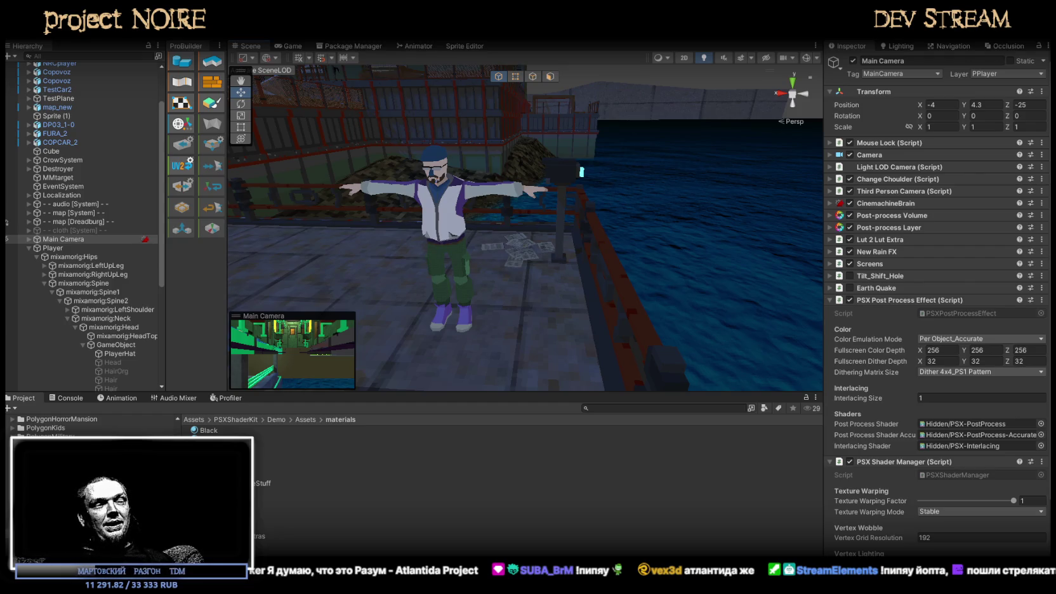
key(alt+Tab)
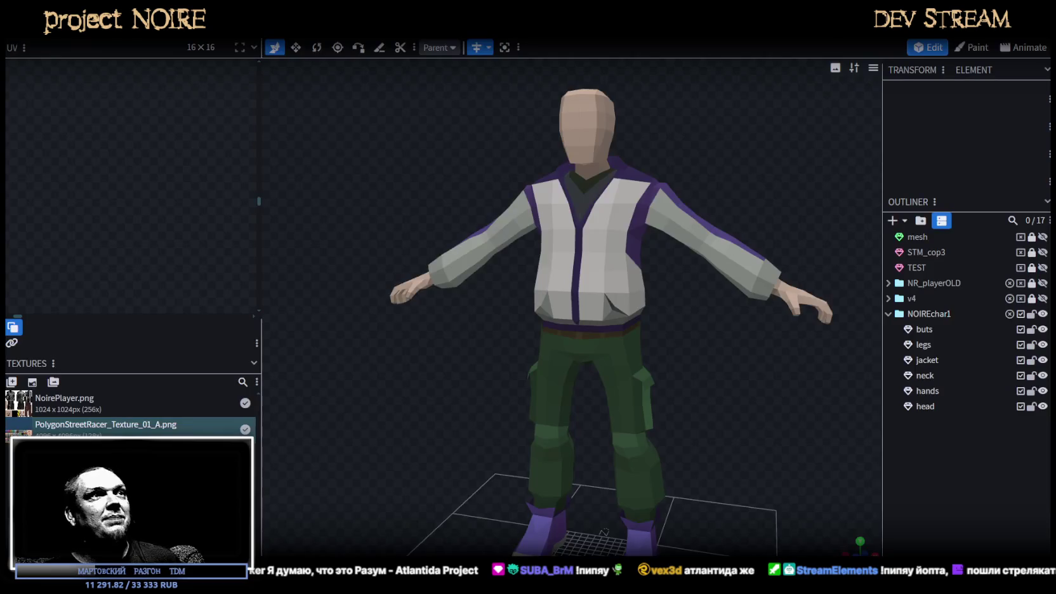
Orbit around the NOIRE character, select the jacket, and save the model as NoireNPC.bbmodel
scroll(684, 376, down, 3)
mouse_move(684, 376)
mouse_down()
mouse_move(554, 339)
mouse_move(629, 362)
mouse_move(720, 362)
mouse_up()
scroll(691, 360, up, 3)
scroll(732, 378, down, 2)
click(607, 276)
mouse_move(607, 277)
mouse_down()
mouse_move(686, 385)
mouse_move(626, 348)
mouse_move(433, 344)
mouse_move(567, 337)
mouse_move(706, 350)
mouse_move(618, 320)
mouse_up()
key(ctrl+s)
Select the legs mesh and view the back to see the dragon print
scroll(703, 406, up, 2)
click(619, 320)
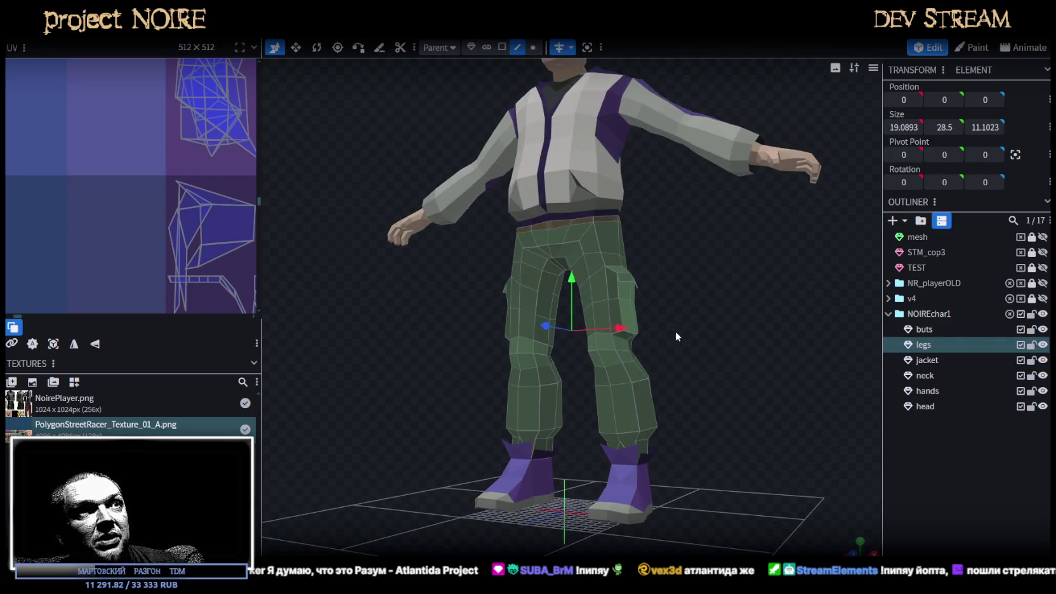
scroll(675, 330, down, 3)
mouse_move(664, 377)
mouse_down()
mouse_move(547, 383)
mouse_move(486, 400)
mouse_move(393, 396)
mouse_move(630, 357)
mouse_move(710, 381)
mouse_move(385, 429)
mouse_move(642, 368)
mouse_move(633, 409)
mouse_move(359, 391)
mouse_move(683, 322)
mouse_move(763, 391)
mouse_move(739, 340)
mouse_move(660, 323)
mouse_up()
In face mode, select a face on the jacket's upper back, then return to front and select the legs
click(683, 321)
click(505, 48)
click(588, 216)
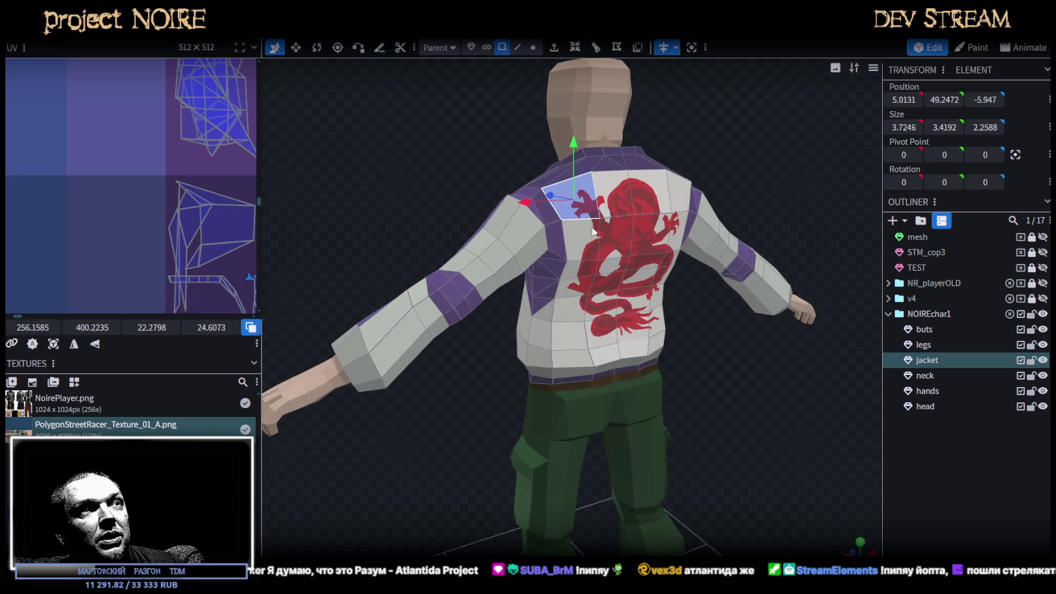
mouse_move(411, 161)
mouse_down()
mouse_move(540, 195)
mouse_move(449, 203)
mouse_move(375, 184)
mouse_move(413, 169)
mouse_move(676, 135)
mouse_up()
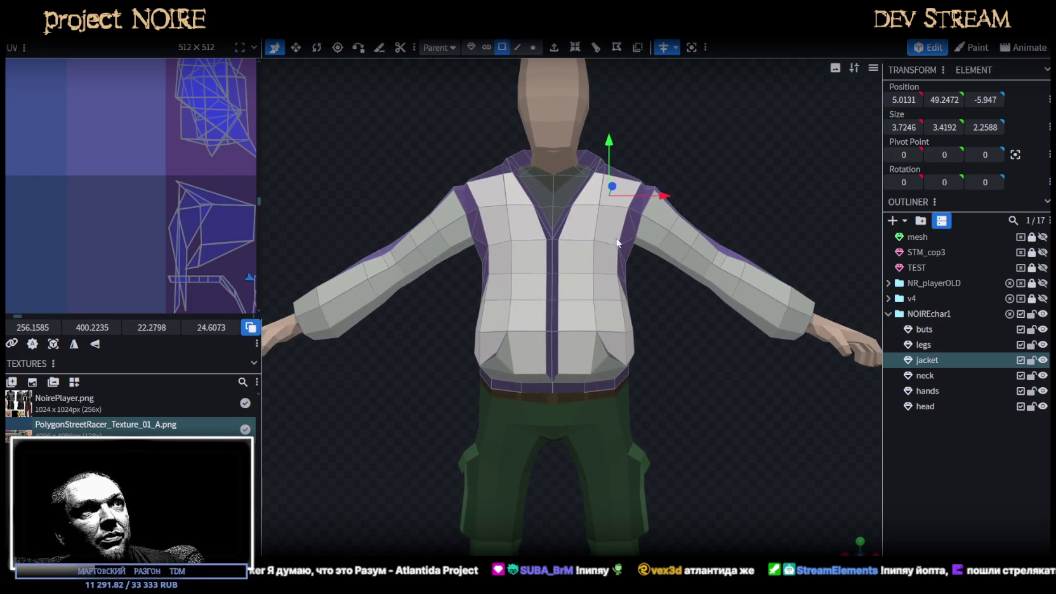
mouse_move(579, 326)
mouse_down()
mouse_move(660, 327)
mouse_move(591, 307)
mouse_move(696, 333)
mouse_move(670, 297)
mouse_move(586, 339)
mouse_move(654, 264)
mouse_move(465, 237)
mouse_move(516, 245)
mouse_up()
click(475, 202)
Select a tall strip of side cargo pocket faces and push it outward along X
mouse_move(475, 202)
mouse_down()
mouse_move(650, 230)
mouse_move(592, 186)
mouse_up()
click(593, 187)
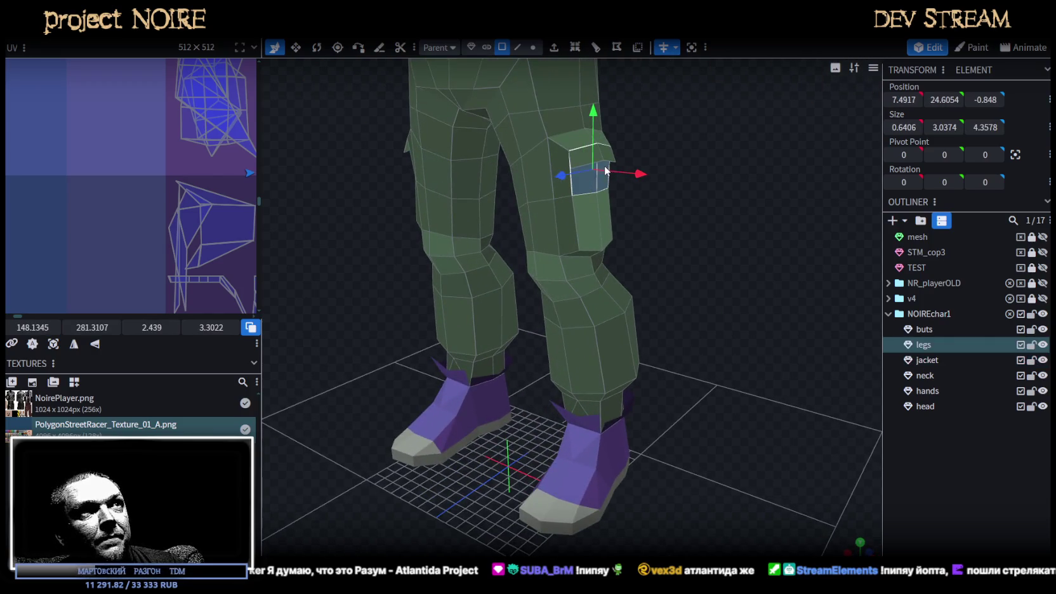
click(596, 158)
shift+click(599, 216)
drag(606, 216, 728, 237)
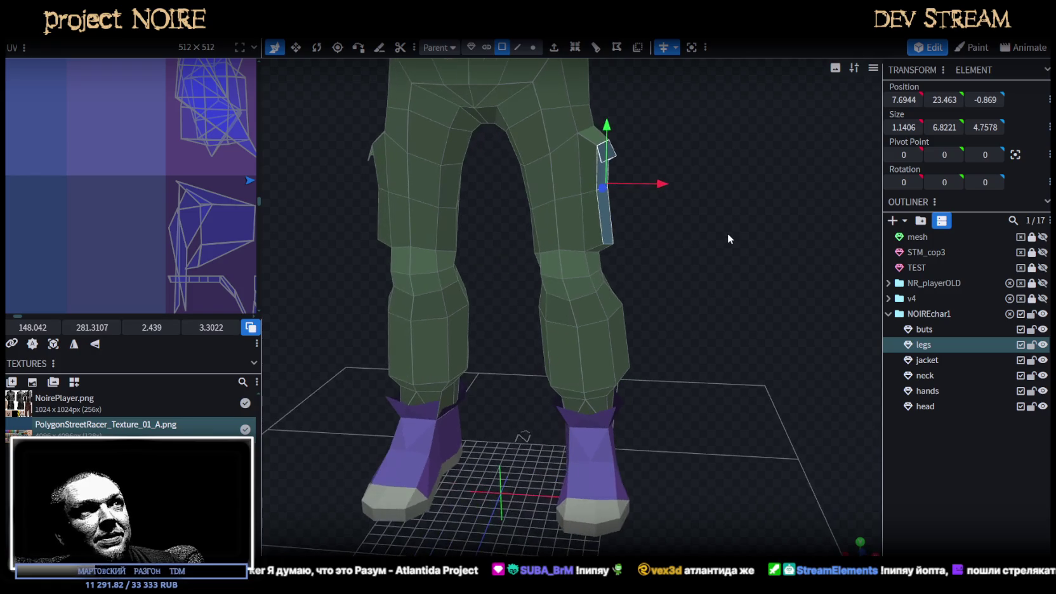
mouse_move(665, 182)
mouse_down()
mouse_move(593, 216)
mouse_move(475, 197)
mouse_move(413, 214)
mouse_move(679, 227)
mouse_move(728, 219)
mouse_move(584, 255)
mouse_move(558, 285)
mouse_move(553, 319)
mouse_move(656, 260)
mouse_move(690, 215)
mouse_move(696, 274)
mouse_up()
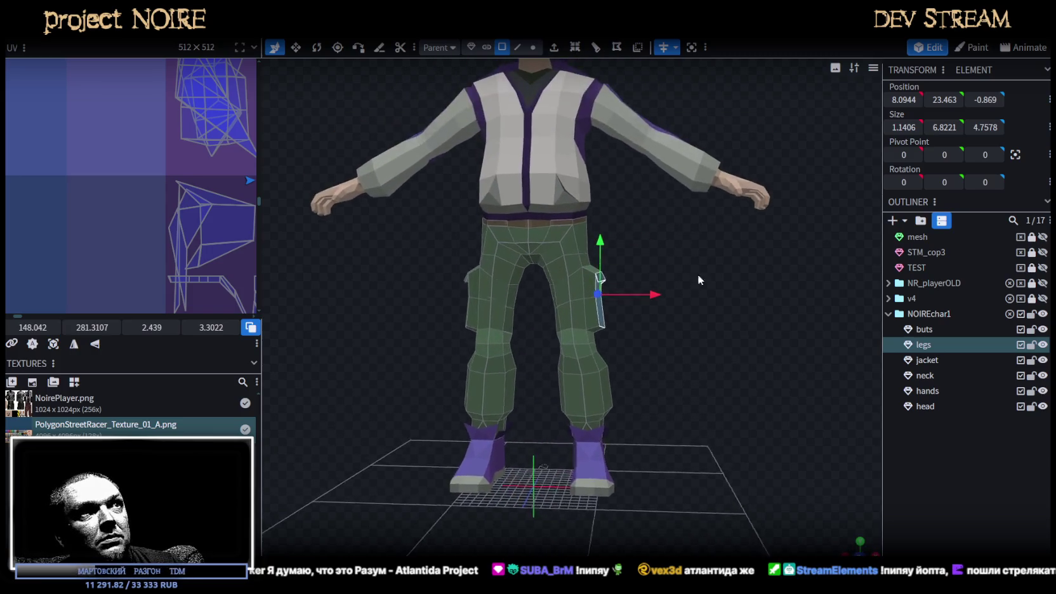
In vertex mode, box-select the vertices around the pocket and nudge them down slightly
scroll(698, 276, up, 2)
scroll(701, 285, up, 1)
scroll(692, 287, up, 1)
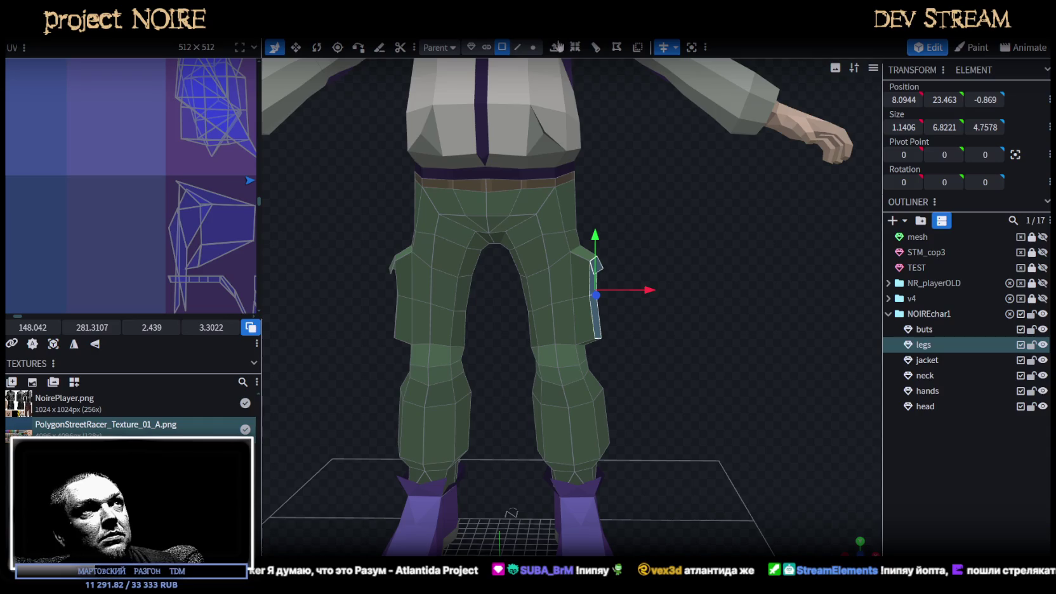
click(534, 48)
scroll(631, 294, up, 2)
drag(636, 309, 557, 214)
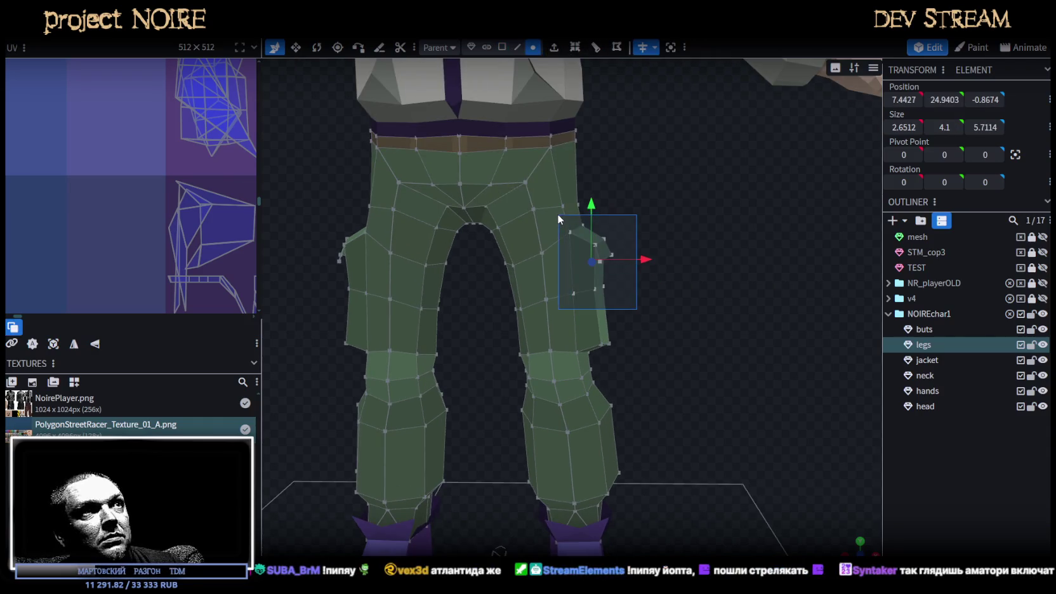
drag(691, 229, 437, 230)
drag(543, 204, 552, 206)
Select the vertices along the pocket's lower edge
mouse_move(432, 206)
mouse_down()
mouse_move(586, 213)
mouse_move(709, 201)
mouse_move(596, 287)
mouse_up()
click(584, 296)
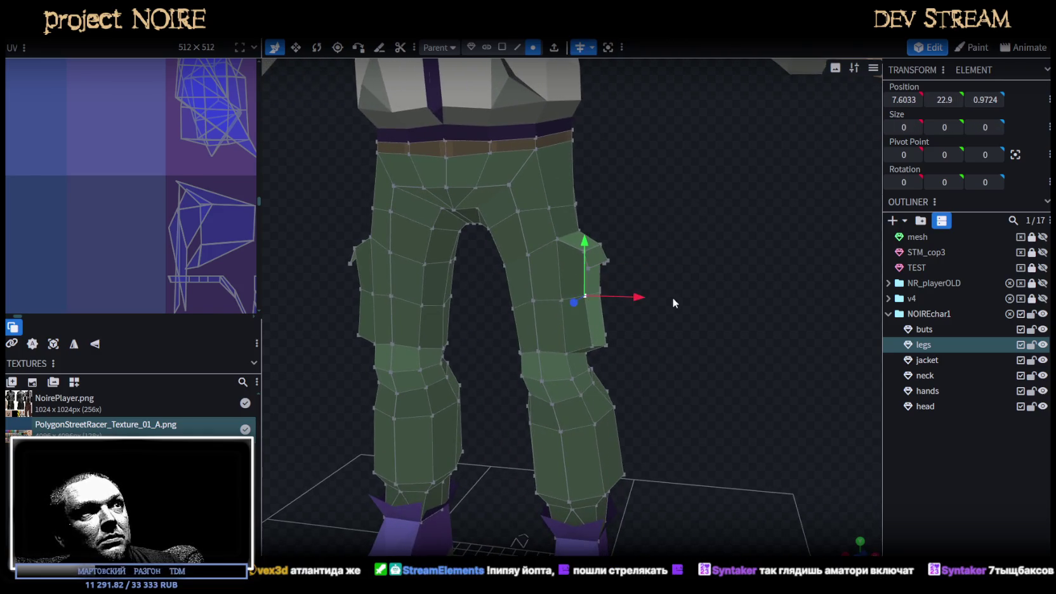
scroll(668, 296, up, 3)
drag(669, 297, 611, 308)
click(585, 286)
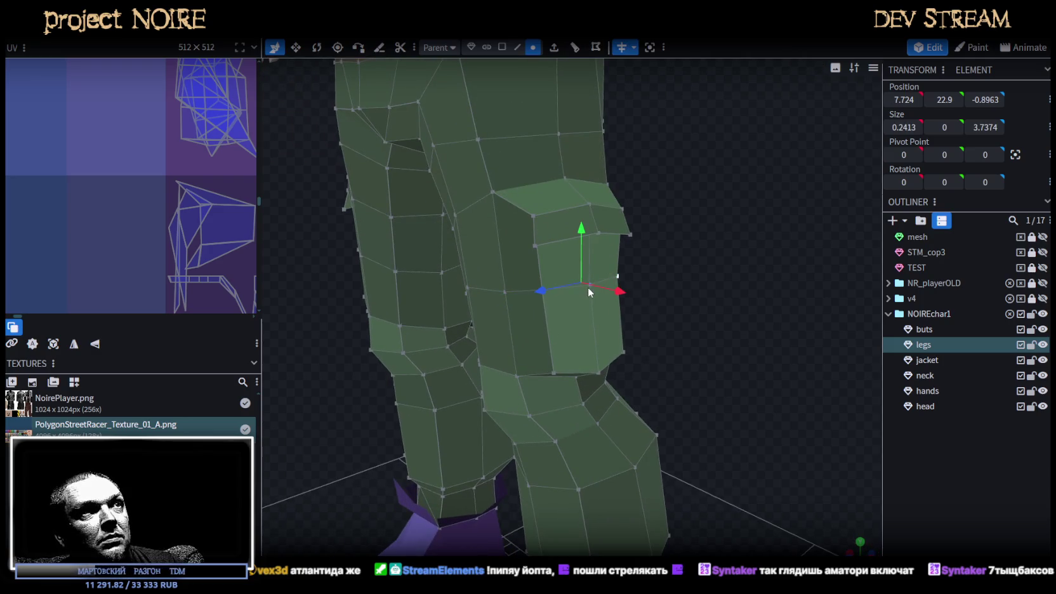
shift+click(590, 254)
scroll(648, 307, down, 3)
mouse_move(648, 307)
mouse_down()
mouse_move(773, 290)
mouse_move(343, 300)
mouse_up()
scroll(773, 289, up, 3)
Box-select the pocket's lower vertices and move them outward and up until the edge looks right
mouse_move(488, 312)
mouse_down()
mouse_move(542, 268)
mouse_move(685, 260)
mouse_up()
shift+click(569, 289)
mouse_move(569, 289)
mouse_down()
mouse_move(712, 336)
mouse_move(721, 311)
mouse_move(677, 294)
mouse_up()
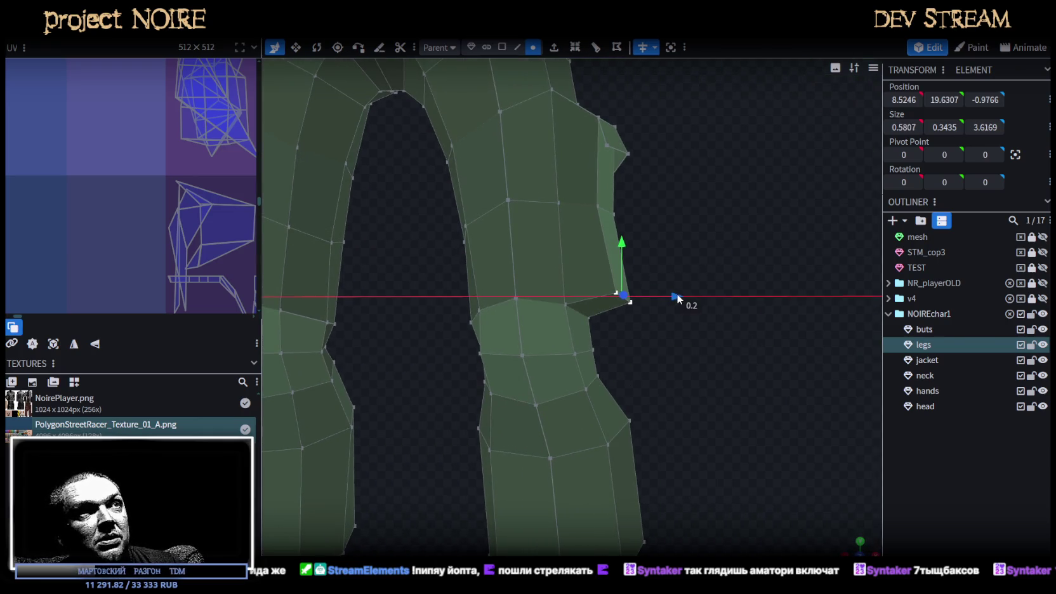
drag(627, 245, 623, 233)
mouse_move(701, 295)
mouse_down()
mouse_move(725, 312)
mouse_move(670, 287)
mouse_up()
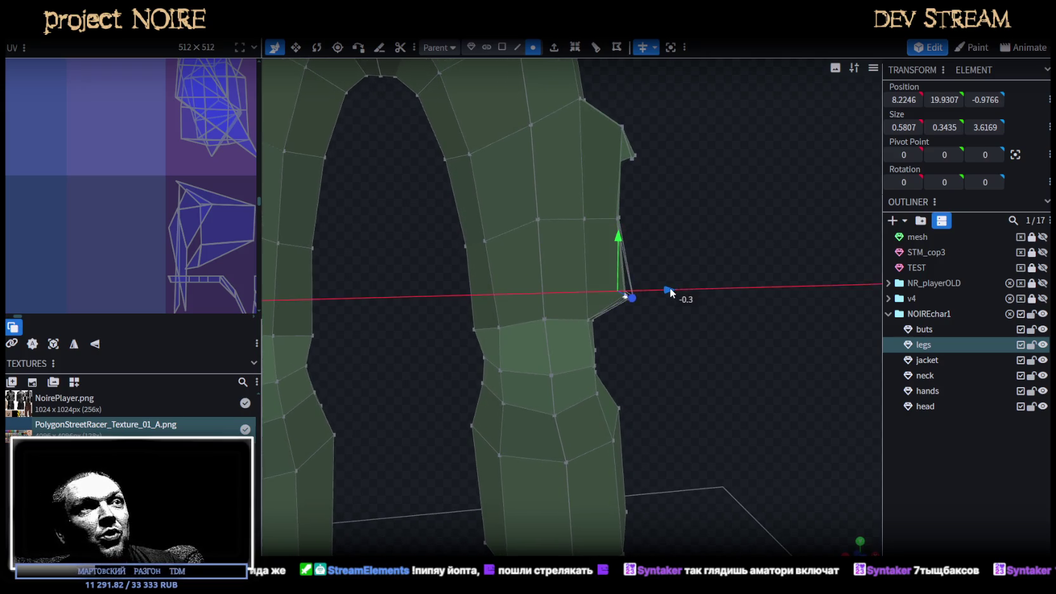
drag(620, 240, 635, 255)
mouse_move(678, 302)
mouse_down()
mouse_move(683, 290)
mouse_move(631, 253)
mouse_move(677, 233)
mouse_up()
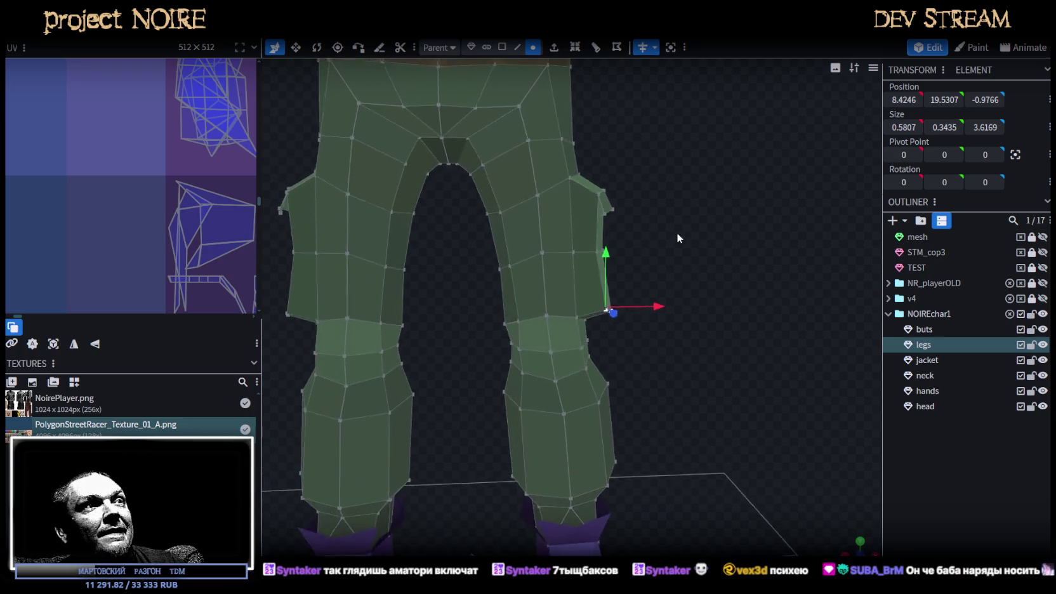
Select an inner-thigh vertex and lower it slightly
click(548, 245)
mouse_move(548, 245)
mouse_down()
mouse_move(700, 248)
mouse_move(508, 258)
mouse_move(380, 248)
mouse_up()
click(607, 249)
drag(607, 195, 604, 205)
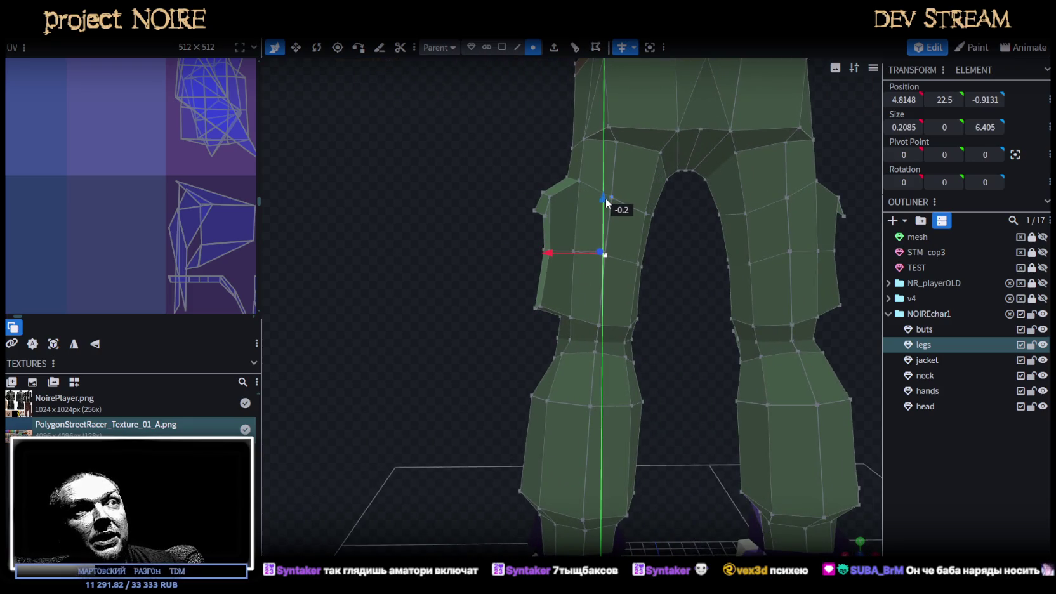
drag(410, 241, 743, 236)
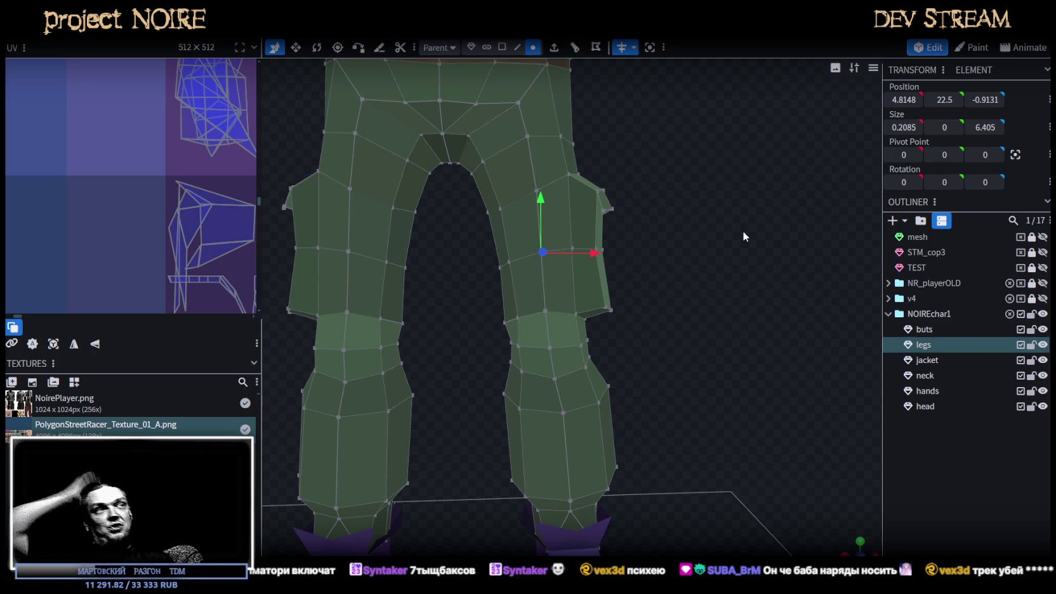
scroll(689, 224, up, 3)
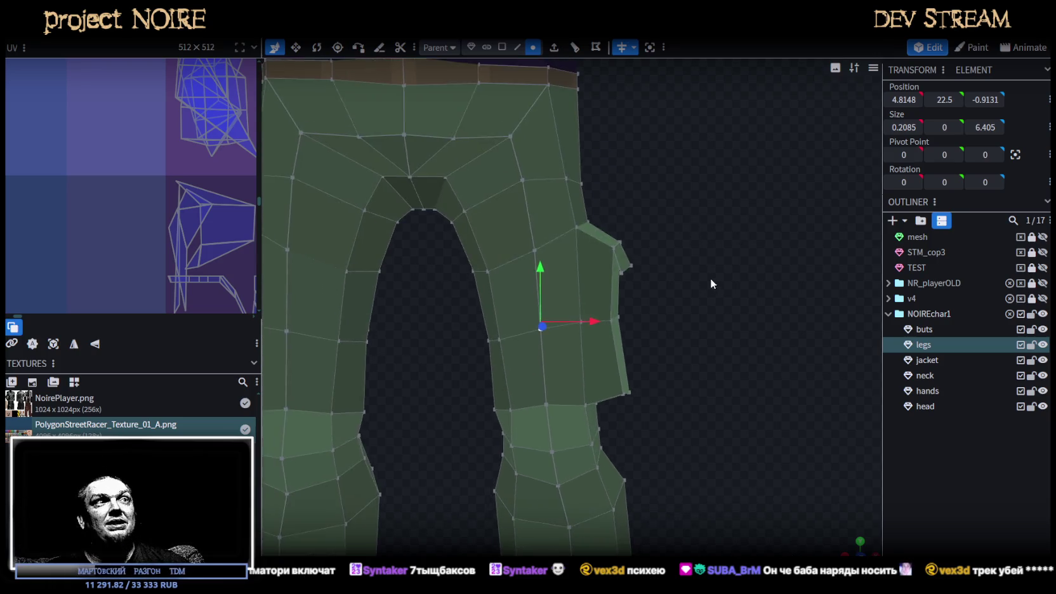
Add a second crotch vertex to the selection, adjust the crotch, and save the model
drag(753, 275, 521, 277)
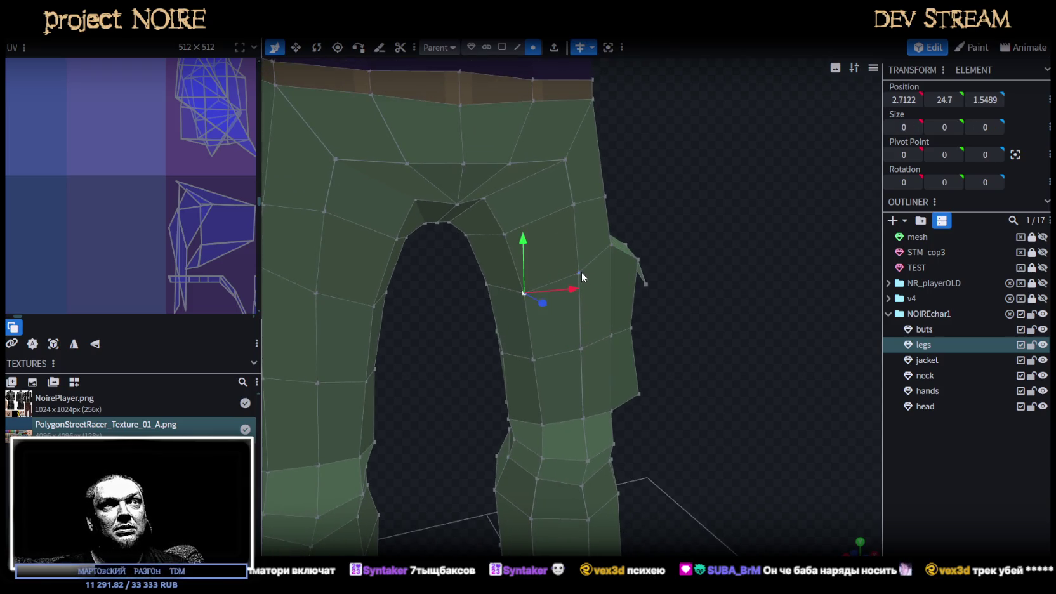
shift+click(578, 273)
drag(558, 225, 713, 251)
key(ctrl+s)
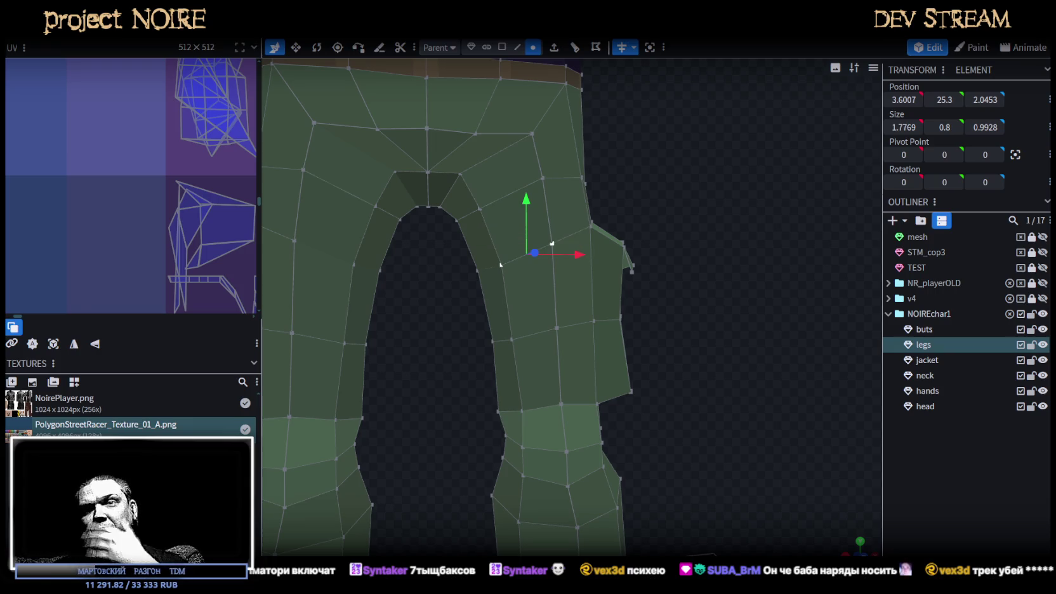